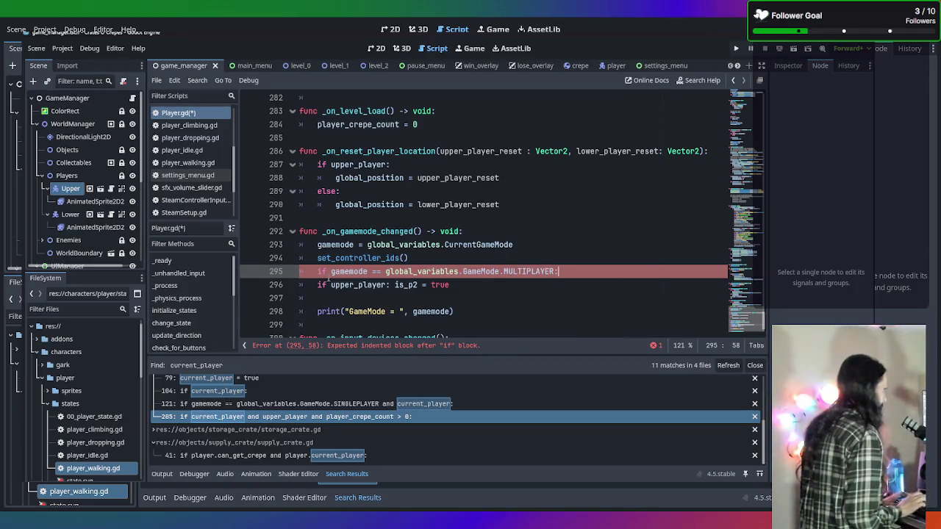
Step: Indent the upper_player check under MULTIPLAYER, add 'else: is_p2 = false', and save Player.gd
click(314, 285)
key(Tab)
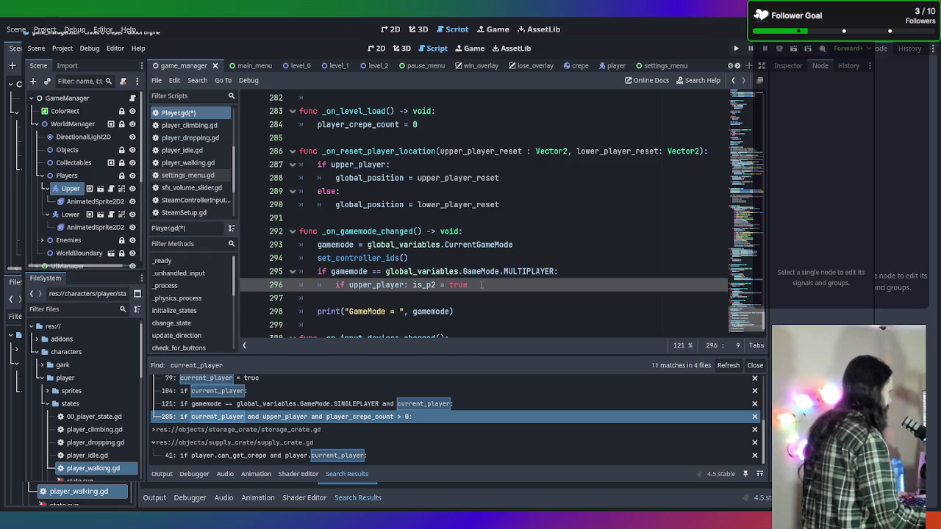
key(Return)
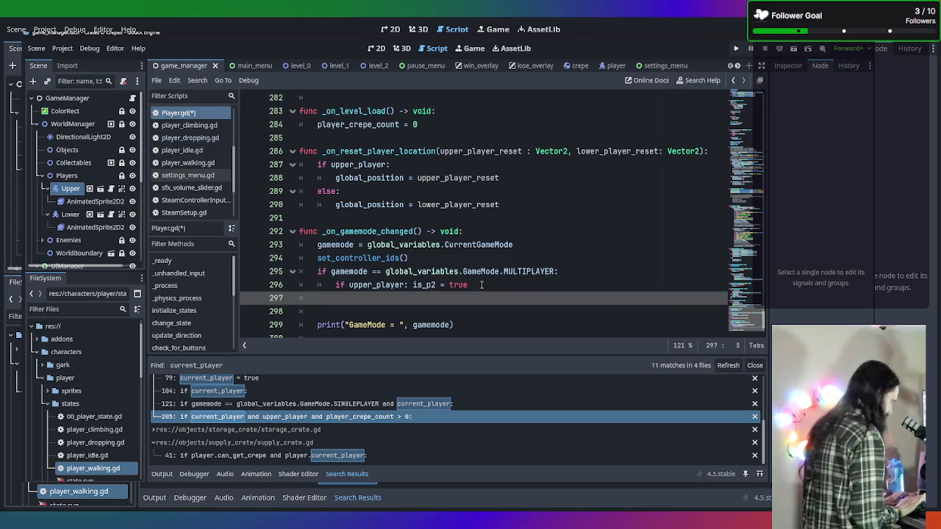
text(else:)
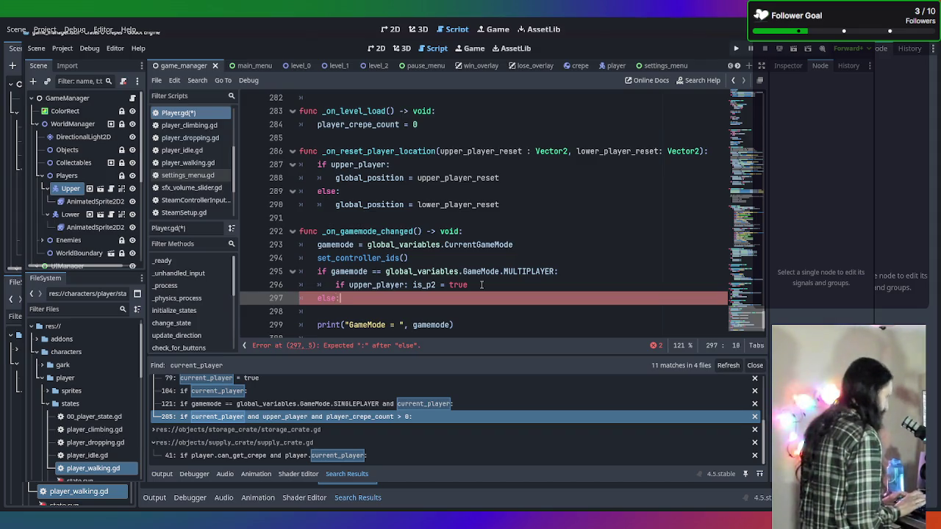
key(Return)
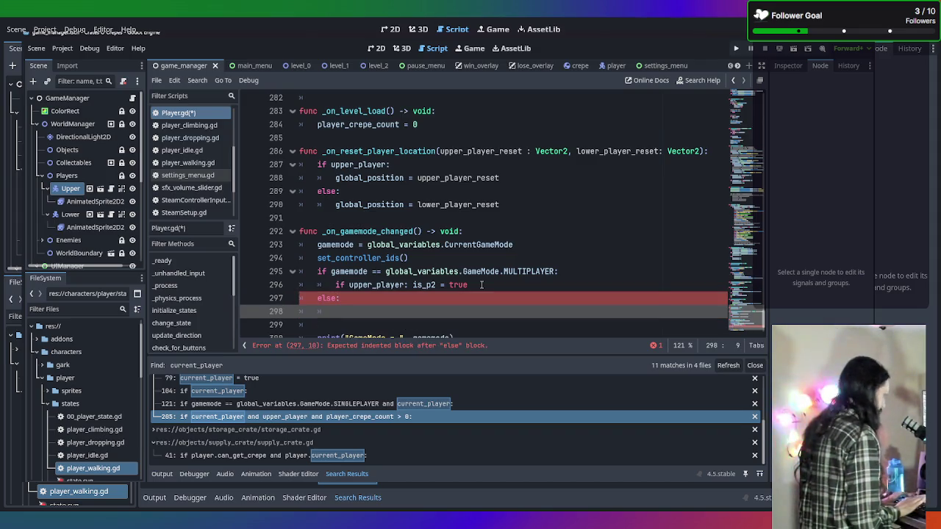
text(is)
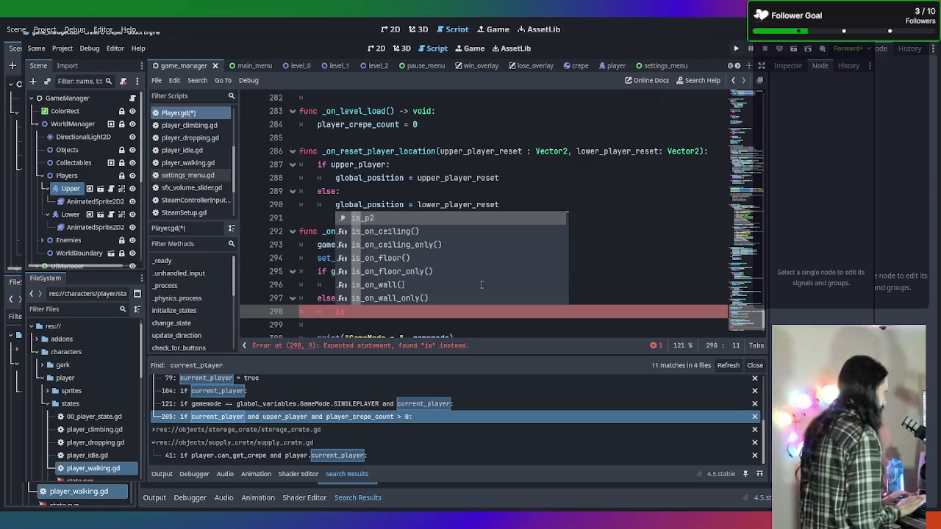
text(_p2 = false)
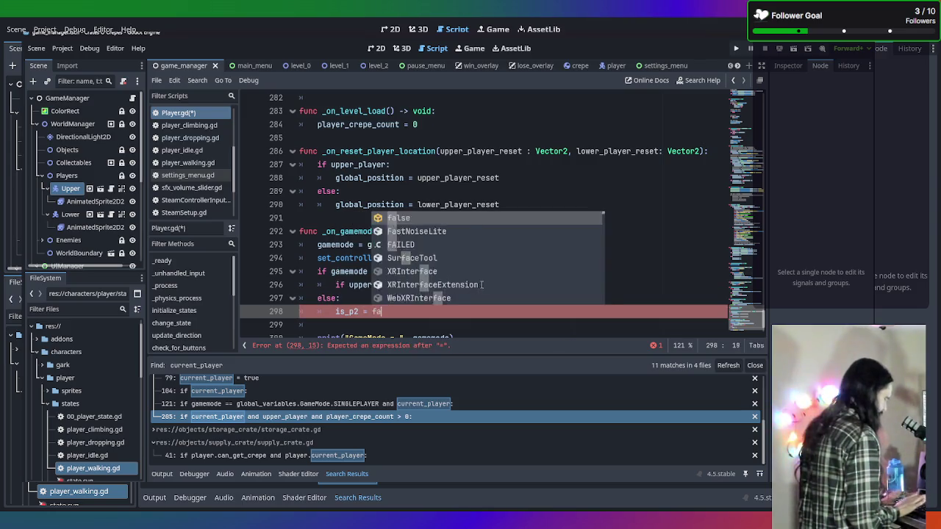
key(ctrl+s)
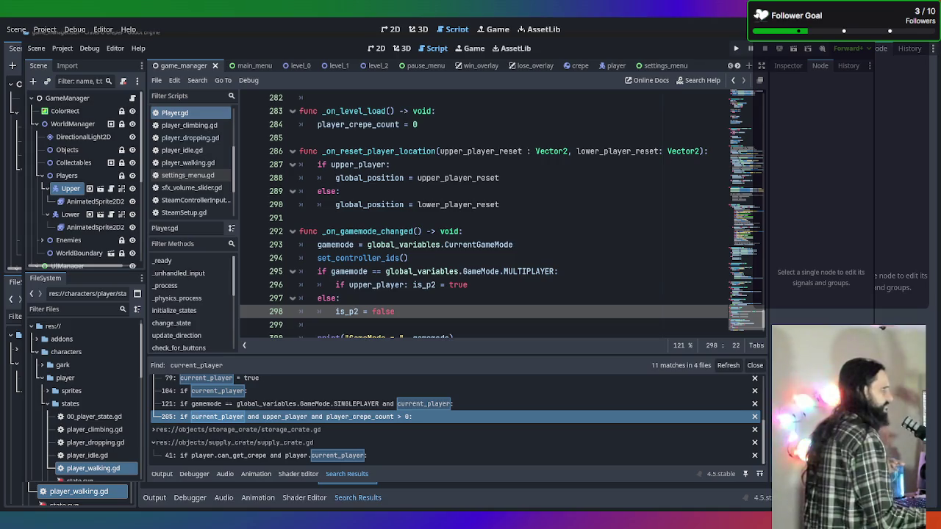
click(507, 137)
Step: Run the game in Multiplayer mode, walk the player right on Level 1, then close it
key(F5)
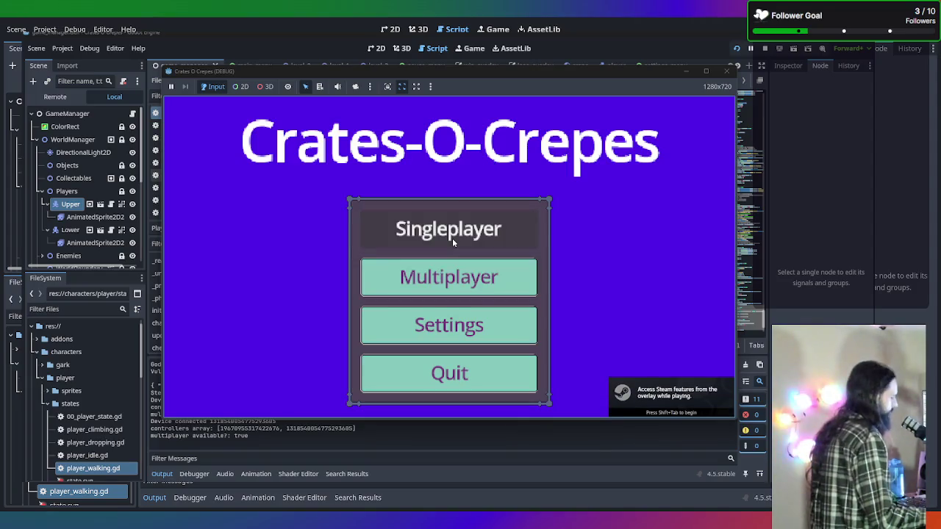
click(454, 282)
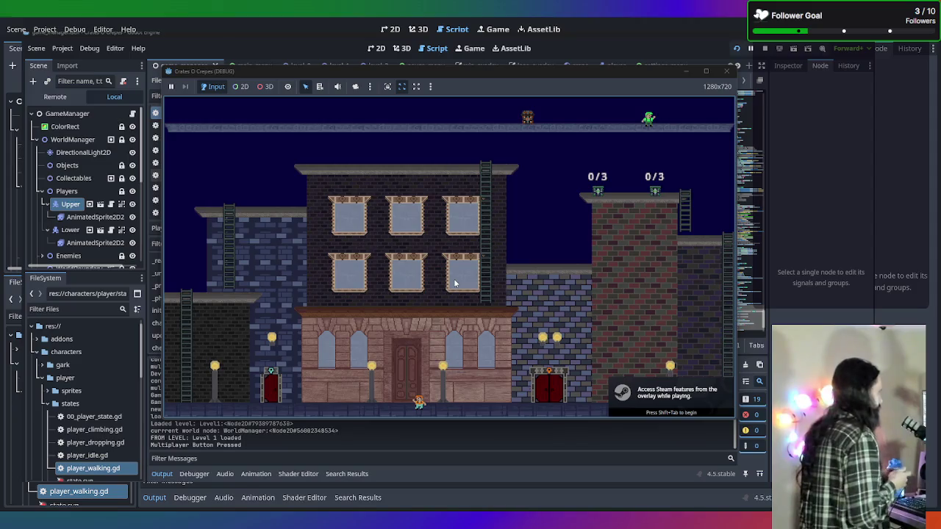
key(Right)
key(Right)
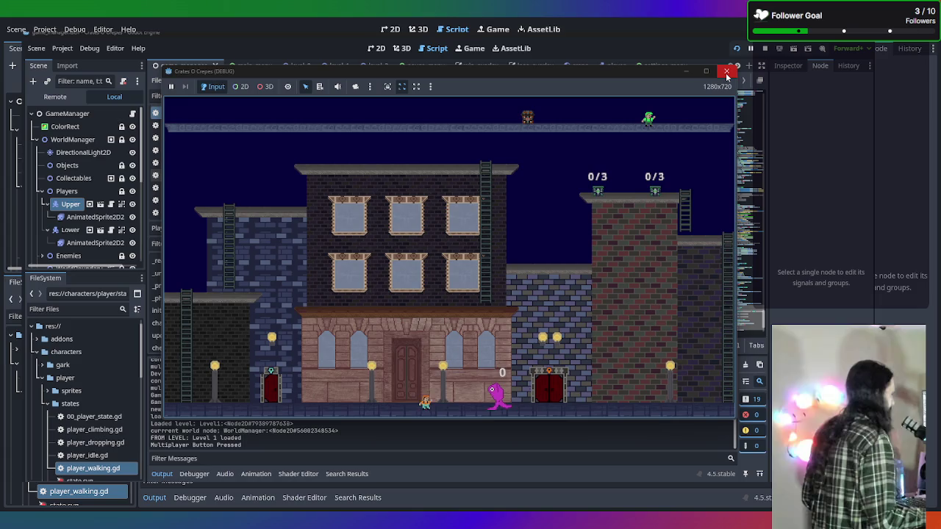
click(726, 73)
Step: Search the whole project for 'devi', listing 66 matches in 5 files
scroll(485, 174, up, 4)
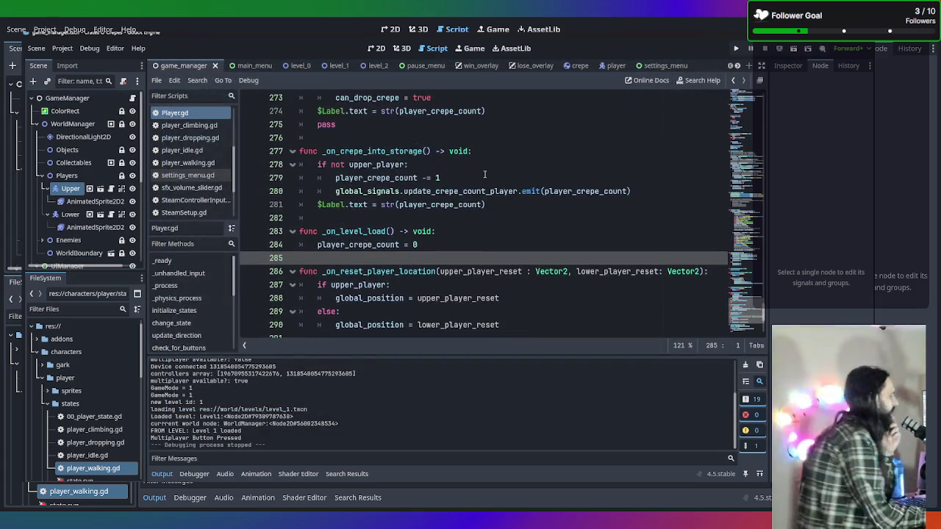
scroll(484, 174, down, 2)
scroll(434, 231, up, 3)
scroll(433, 231, up, 12)
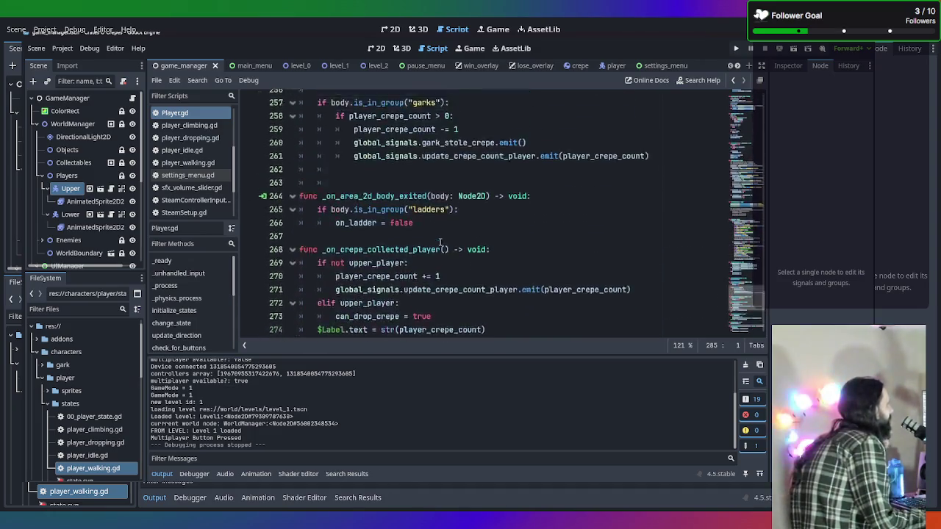
scroll(439, 244, up, 13)
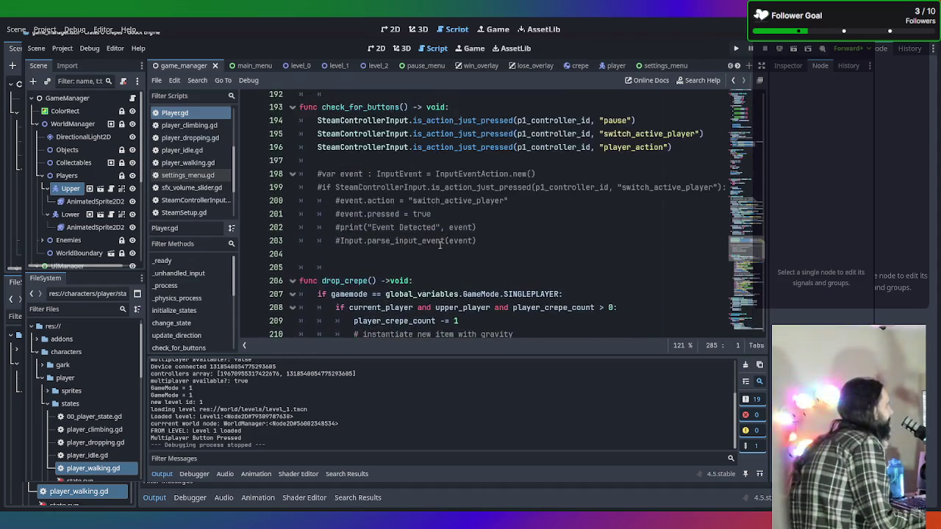
scroll(439, 245, down, 13)
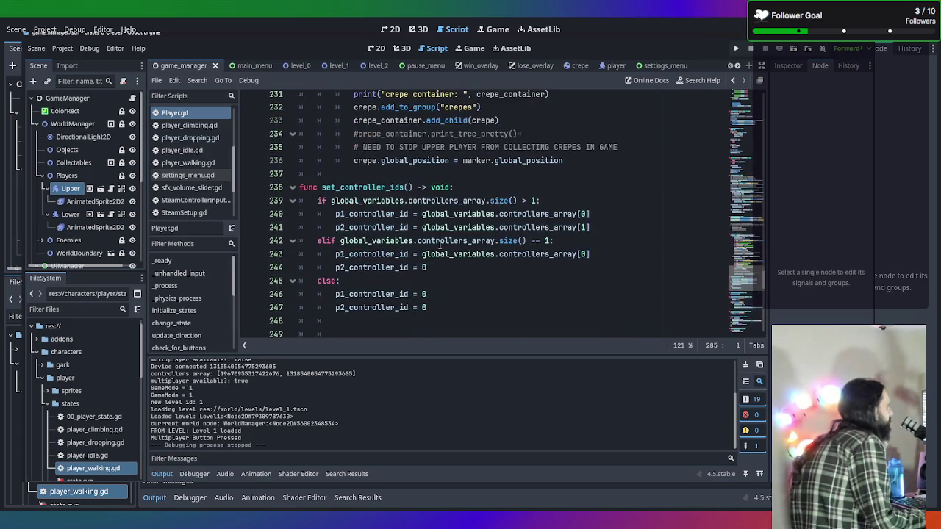
key(ctrl+shift+f)
text(d)
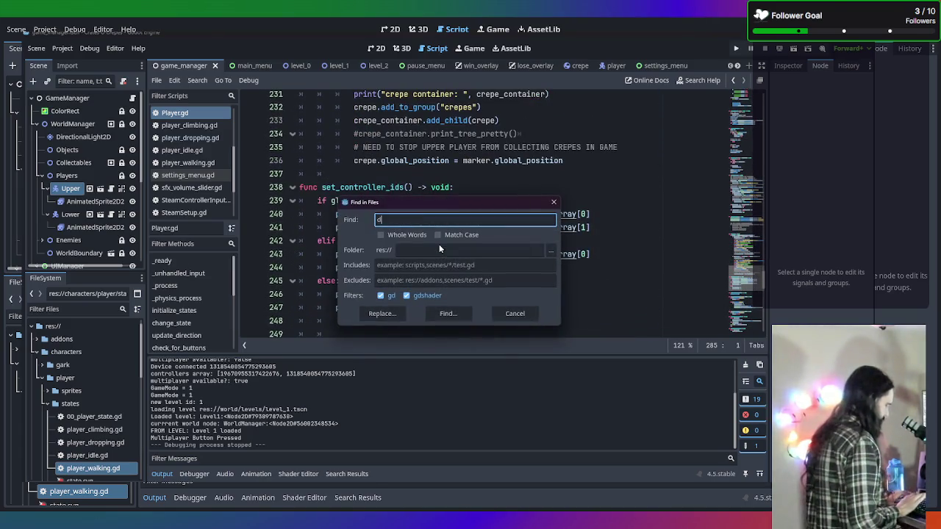
text(evi)
key(Return)
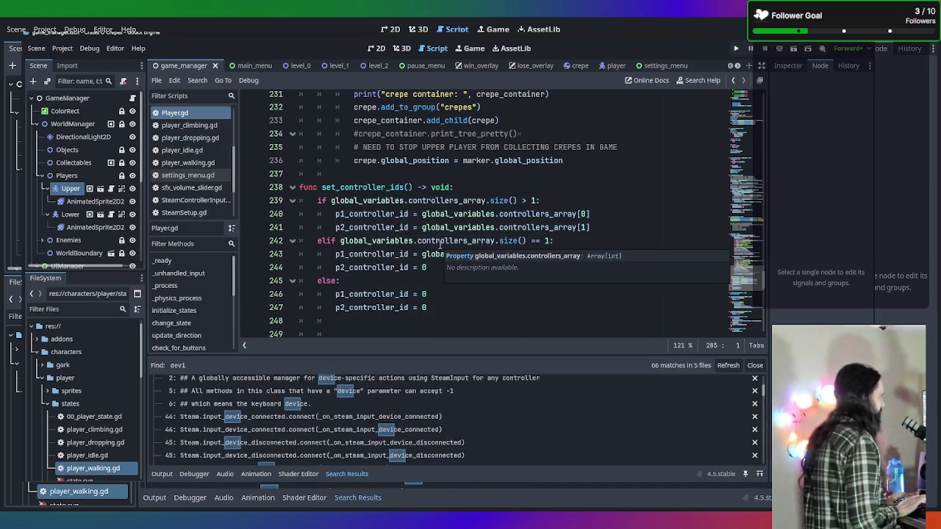
Step: Bring check_for_buttons into view and put the caret on the pause check at line 194
right_click(439, 245)
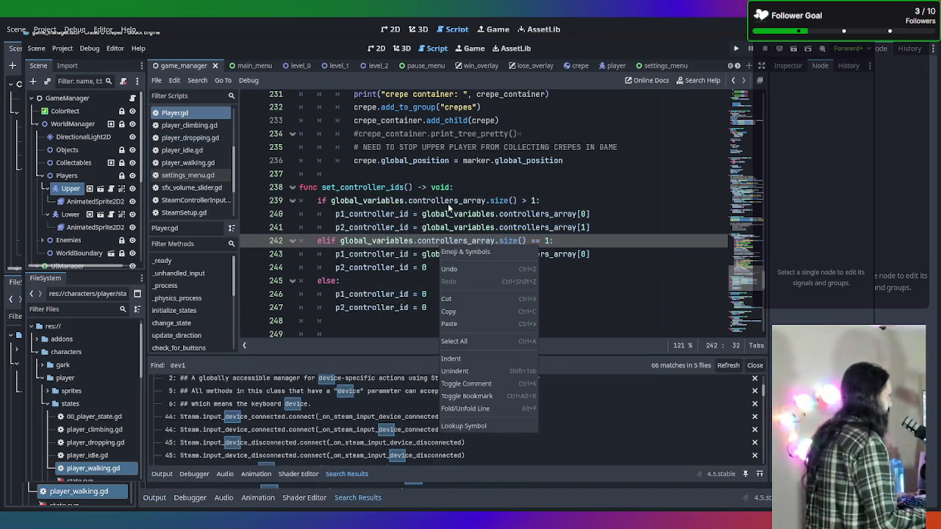
scroll(444, 208, up, 12)
scroll(445, 208, up, 5)
scroll(452, 211, down, 3)
scroll(460, 211, up, 1)
click(598, 200)
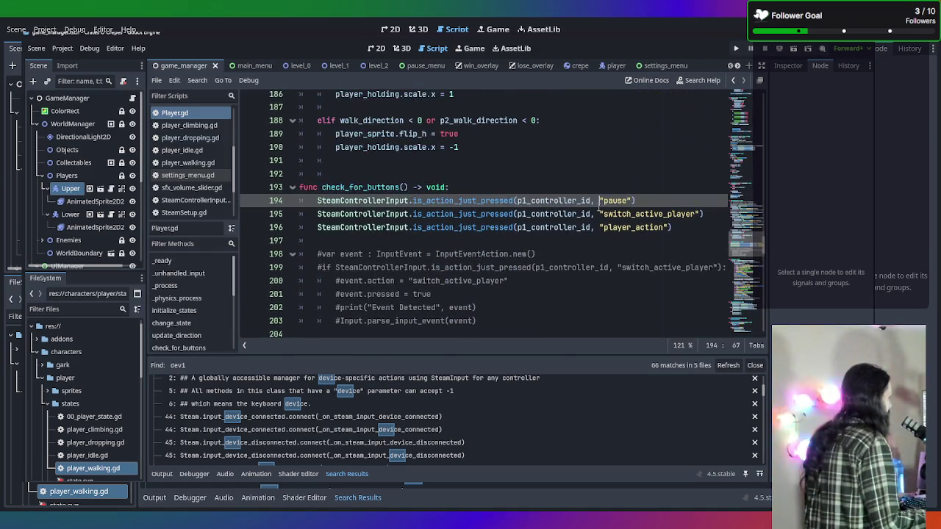
scroll(581, 220, up, 1)
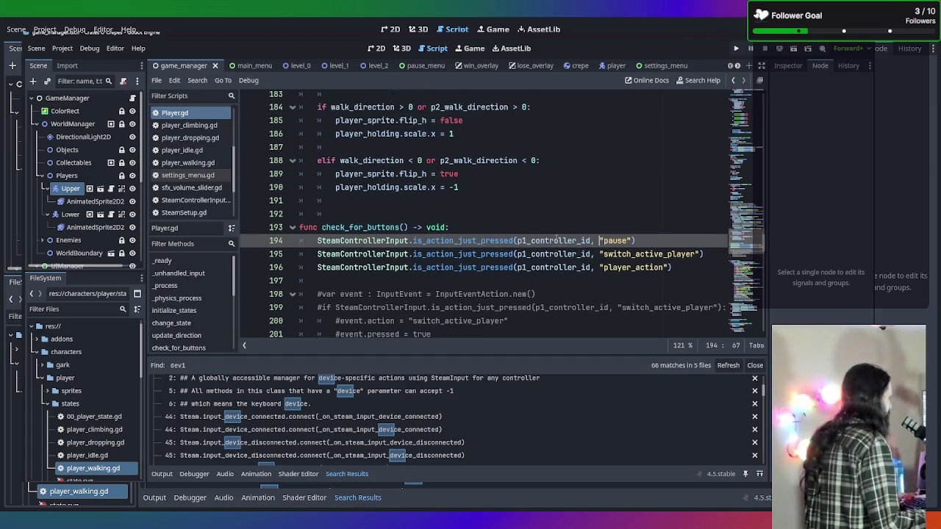
Step: Duplicate the pause, switch_active_player and player_action checks below line 196 and indent the copies
mouse_move(694, 269)
mouse_down()
mouse_move(308, 227)
mouse_move(317, 241)
mouse_up()
key(ctrl+c)
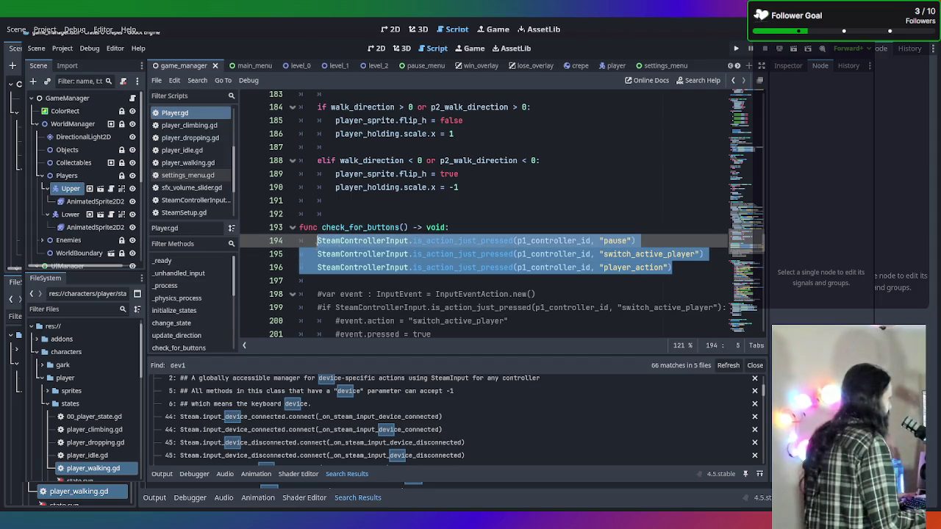
click(379, 282)
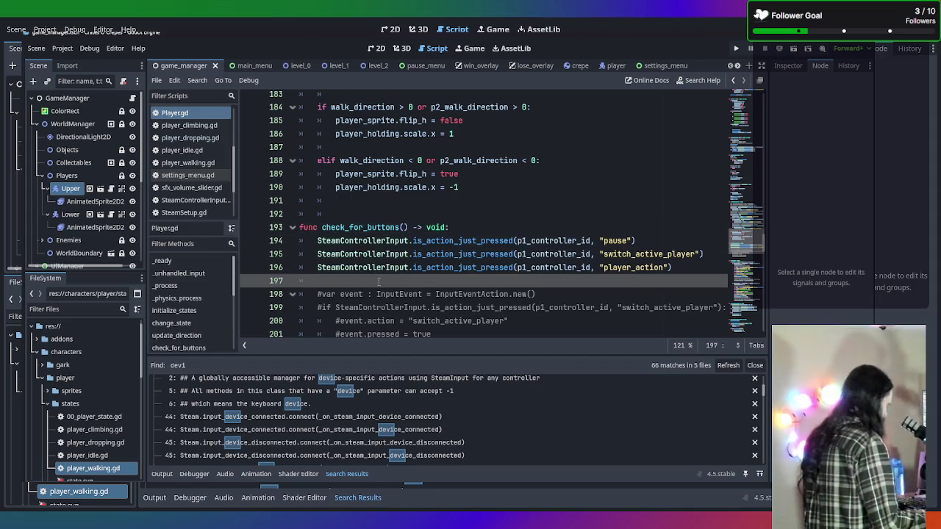
key(ctrl+v)
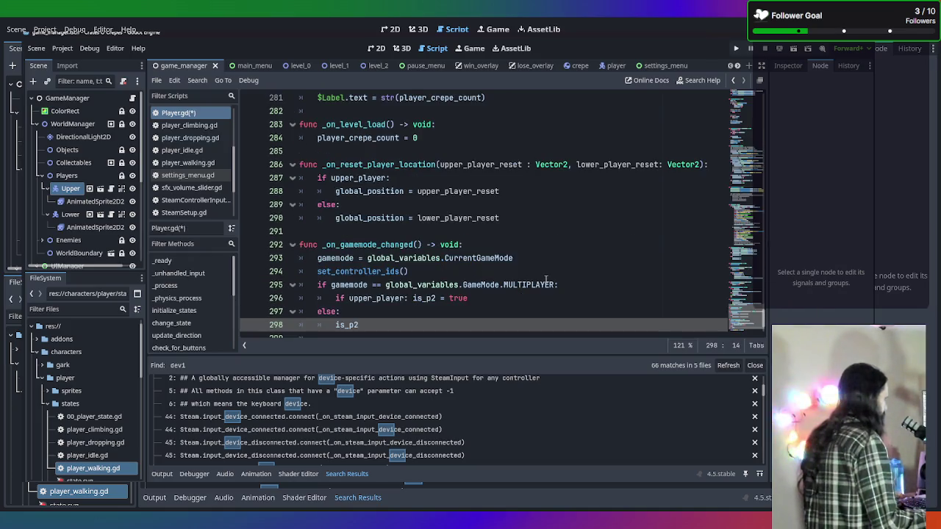
scroll(526, 285, down, 2)
text(= false)
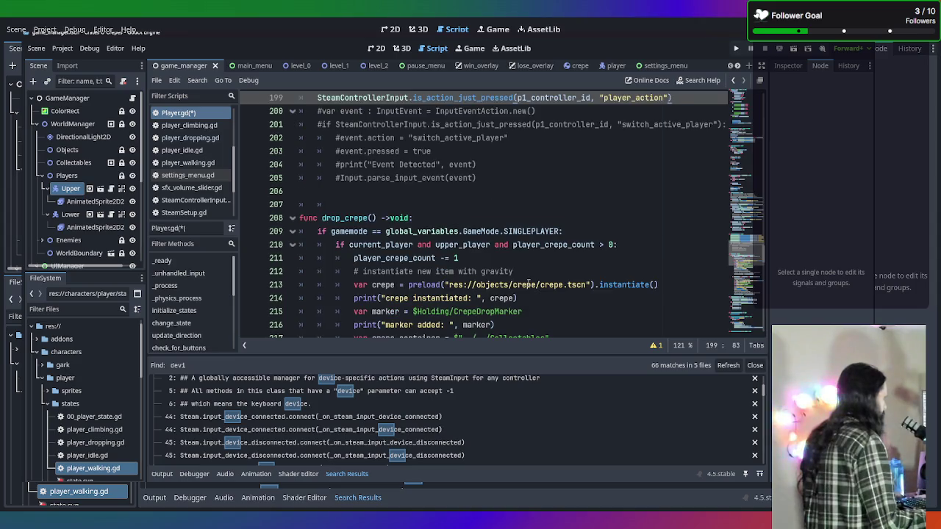
scroll(528, 284, up, 3)
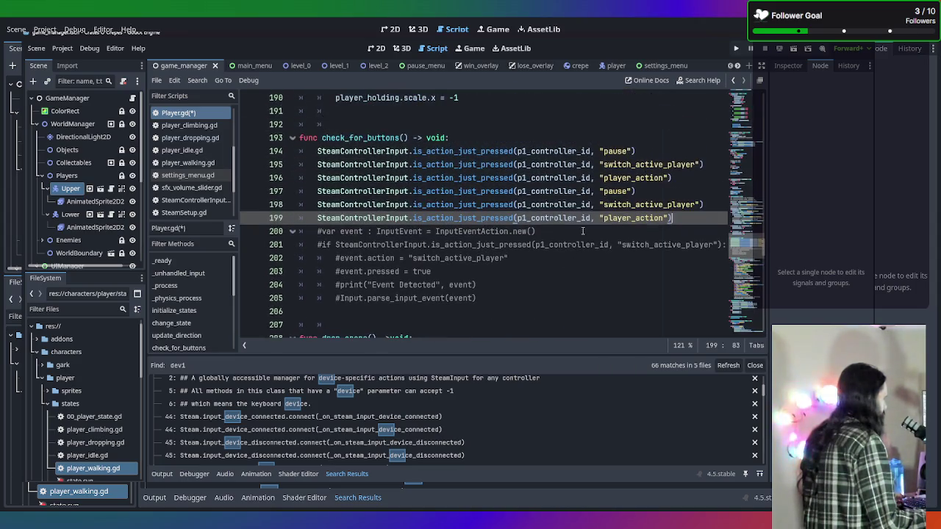
scroll(643, 230, up, 1)
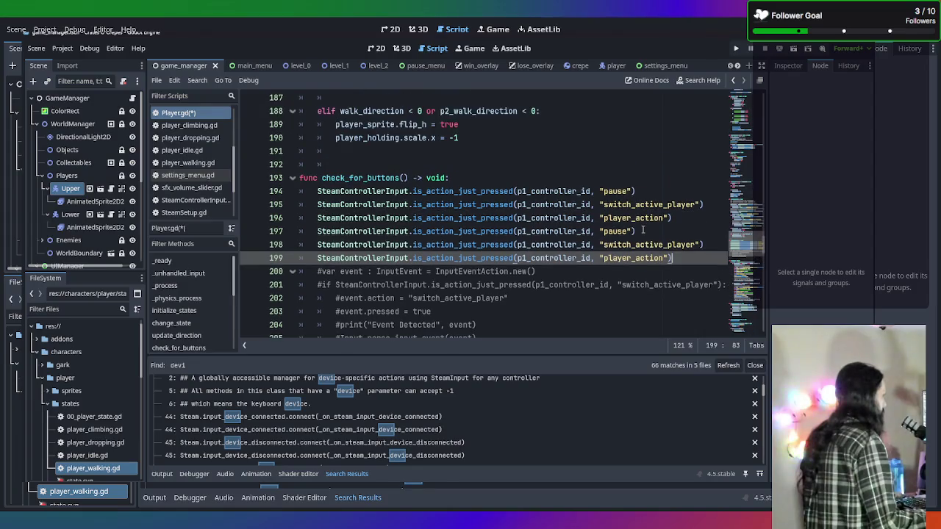
mouse_move(685, 255)
mouse_down()
mouse_move(240, 219)
mouse_move(239, 232)
mouse_move(240, 219)
mouse_up()
click(683, 272)
drag(681, 258, 301, 232)
key(Tab)
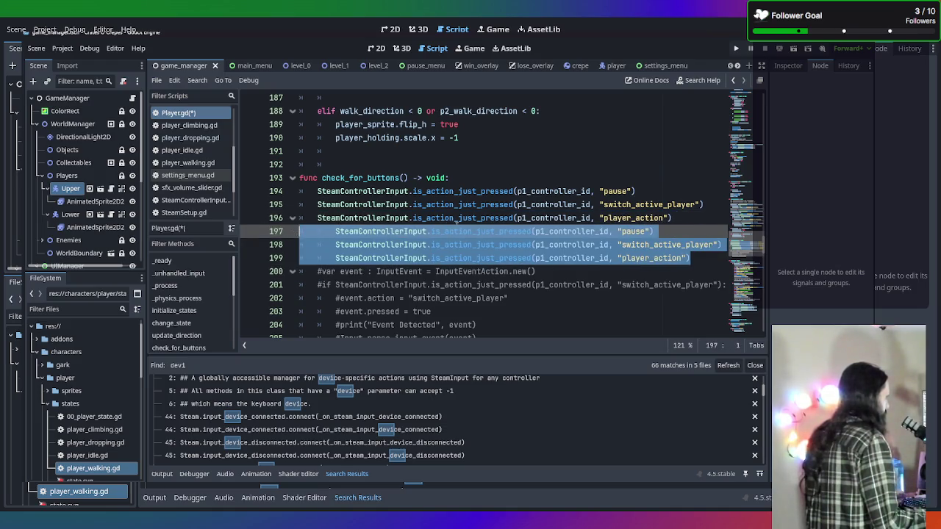
Step: Change the three copied checks to read p2_controller_id instead of p1_controller_id
click(535, 231)
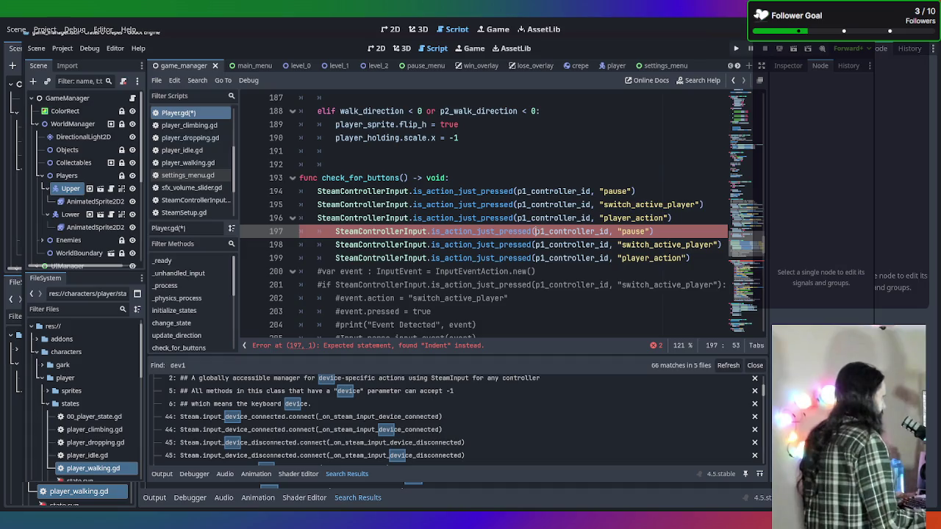
key(BackSpace)
text(2)
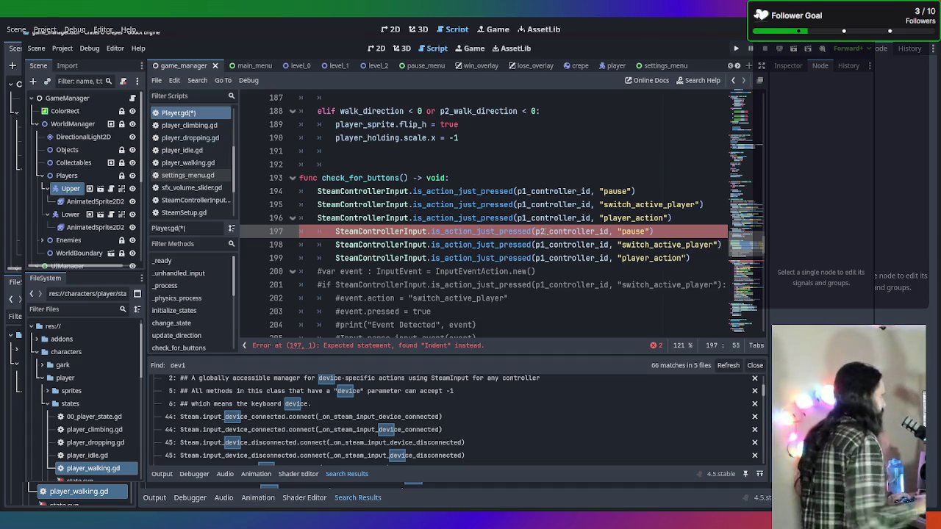
click(544, 244)
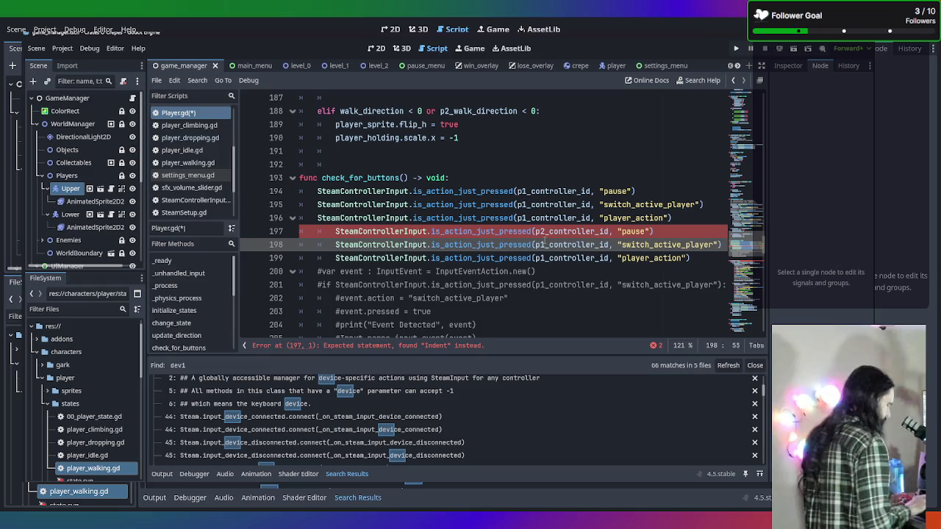
key(BackSpace)
text(2)
key(Escape)
click(536, 257)
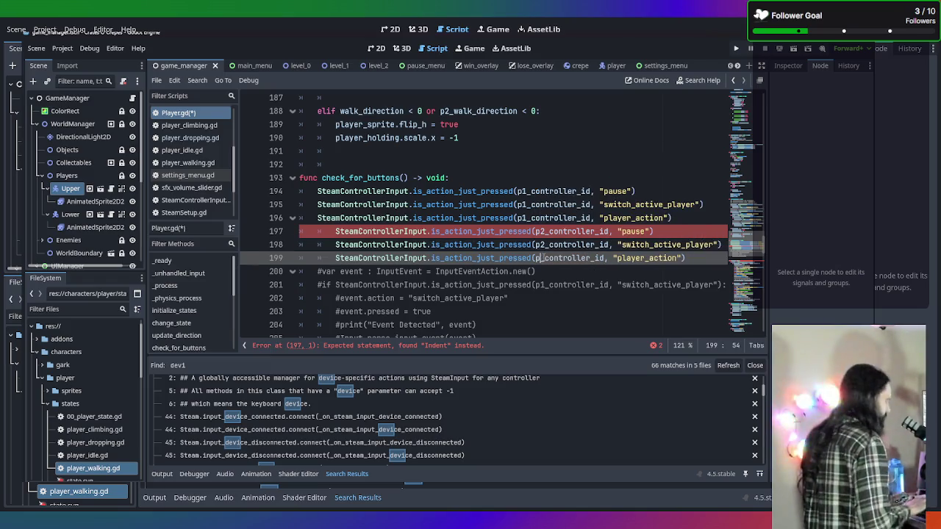
text(2)
click(713, 218)
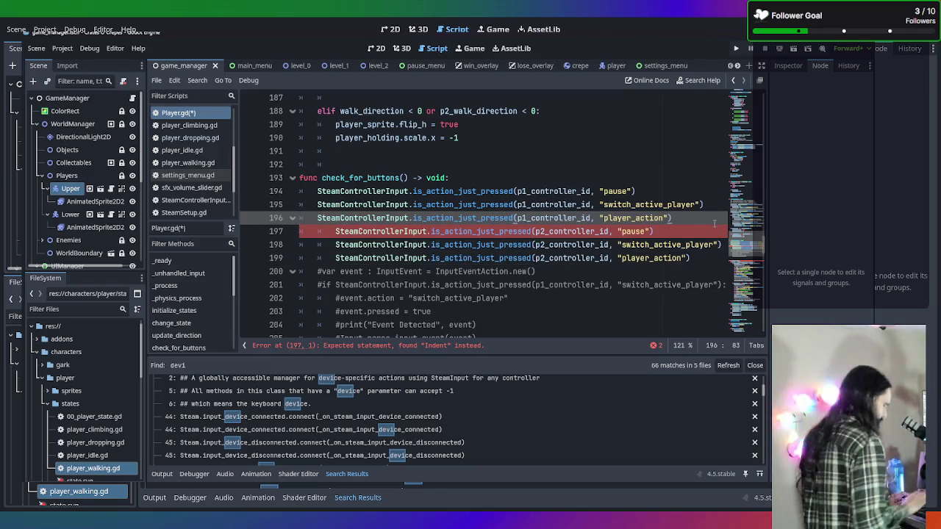
key(Return)
Step: Add 'if gamemode = global_variables.GameMode.MULTIPLAYER and is_p2' above the player-2 checks
text(if game)
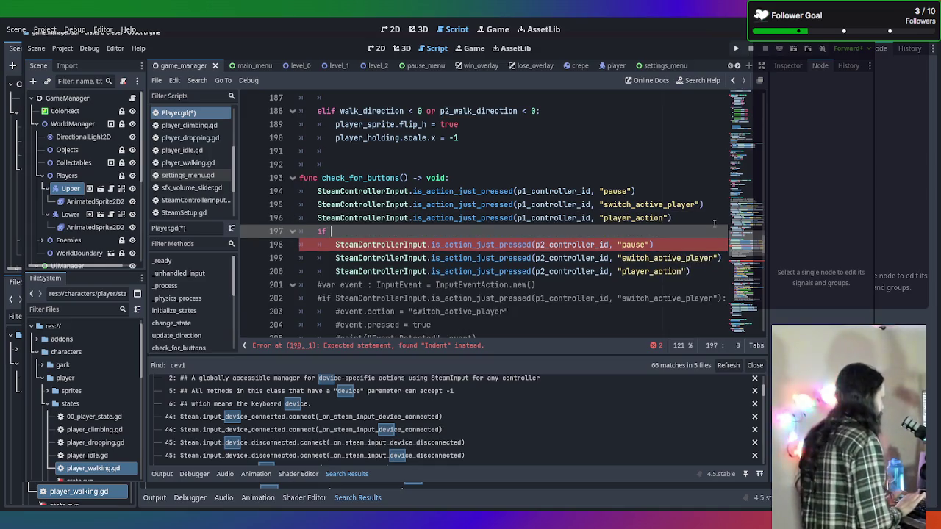
key(Return)
text(=)
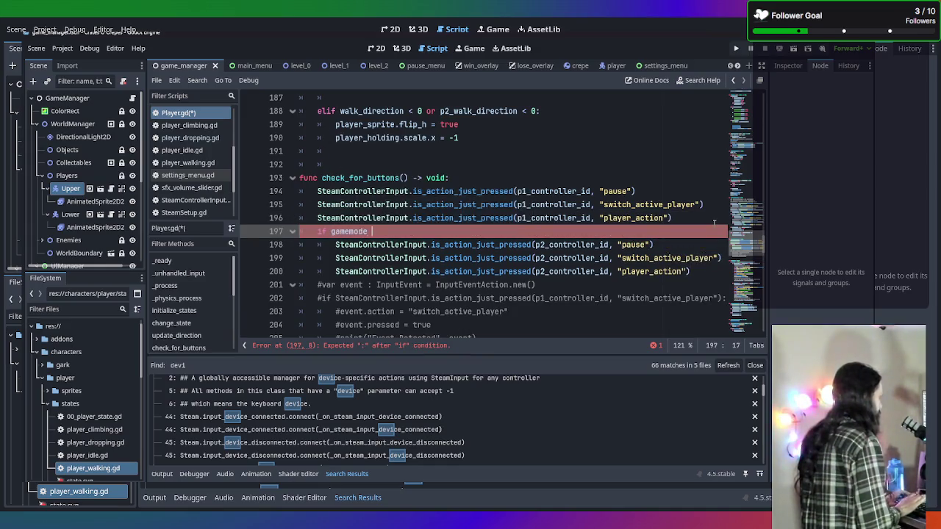
text( glob)
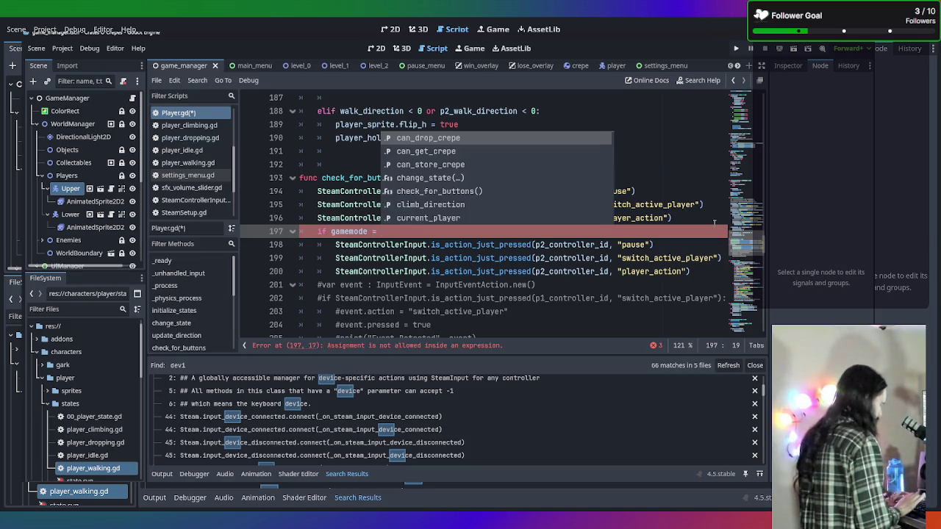
text(a;l)
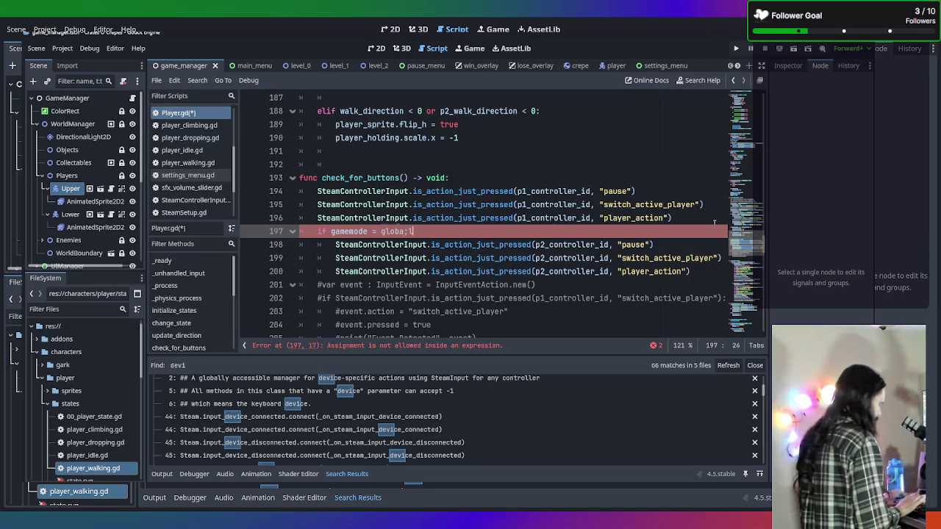
key(BackSpace)
key(BackSpace)
text(l_vari)
key(Return)
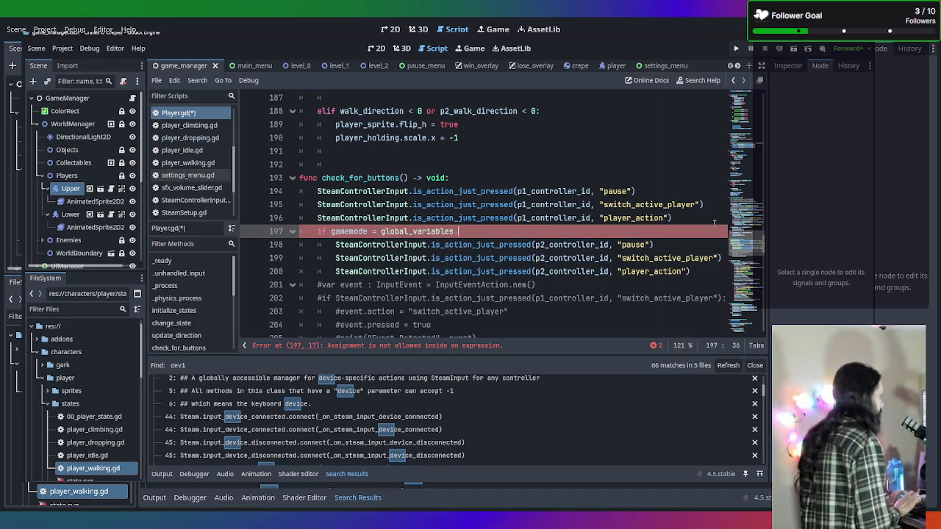
text(.)
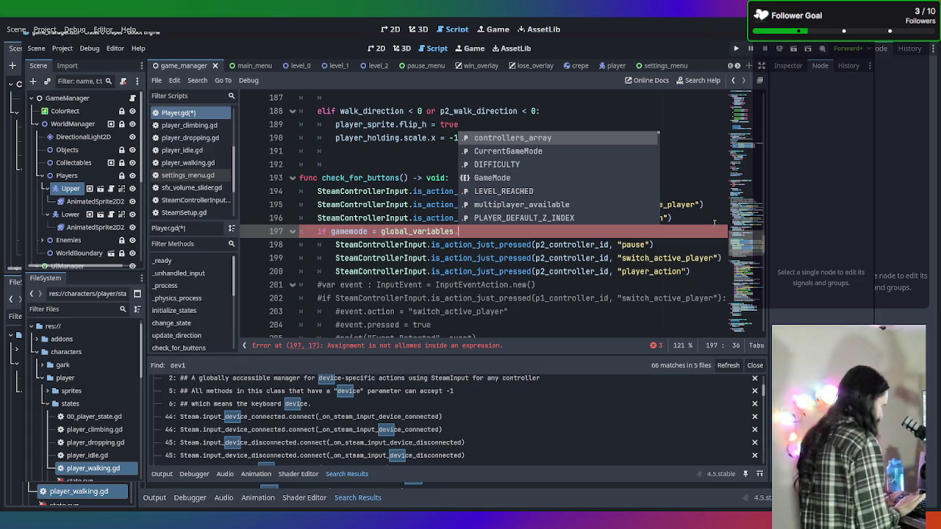
text(Ga)
key(Return)
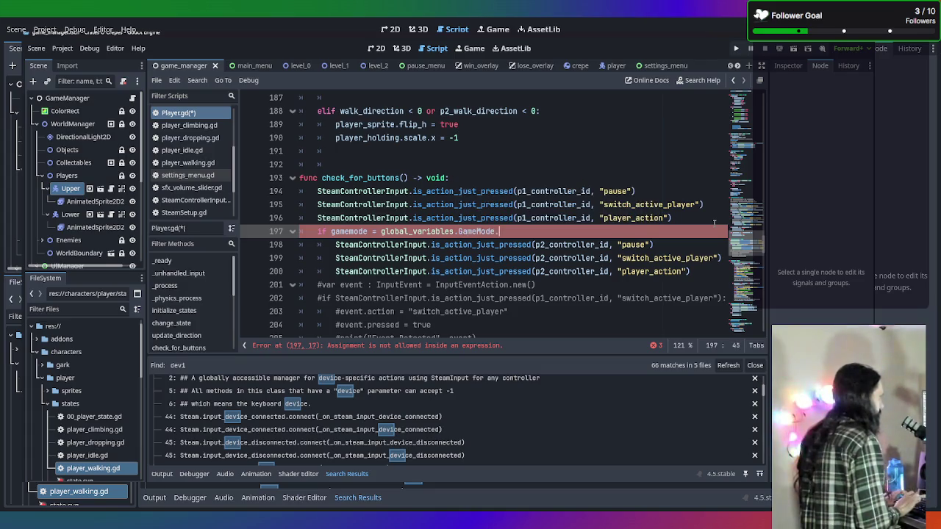
key(Down)
key(Return)
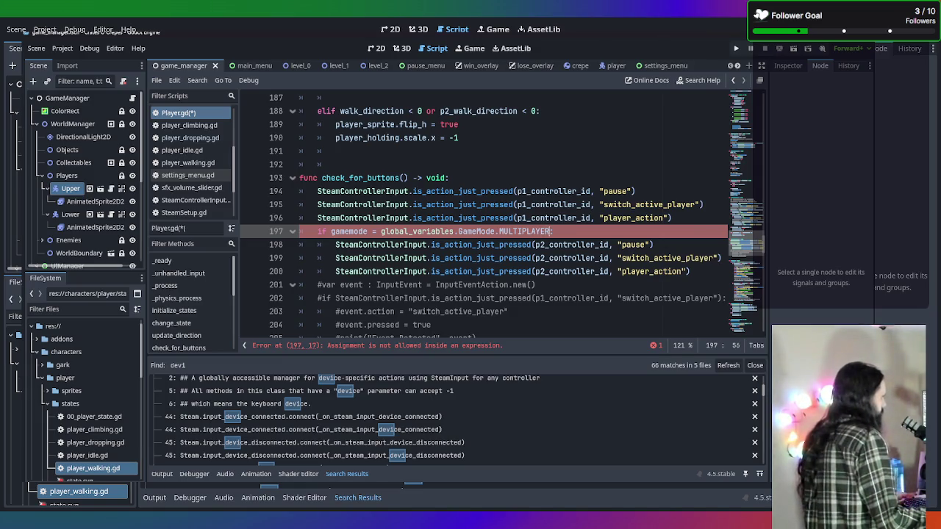
text(an)
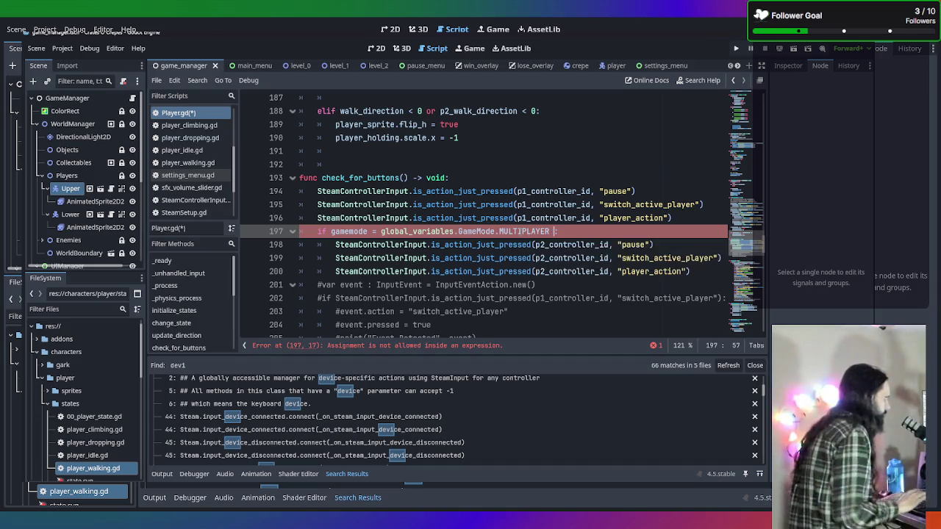
text(d is)
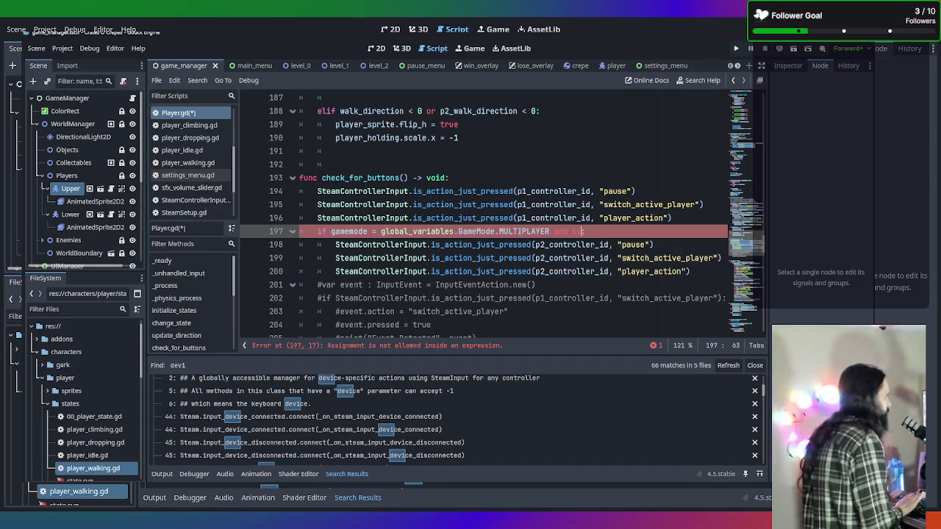
text(_)
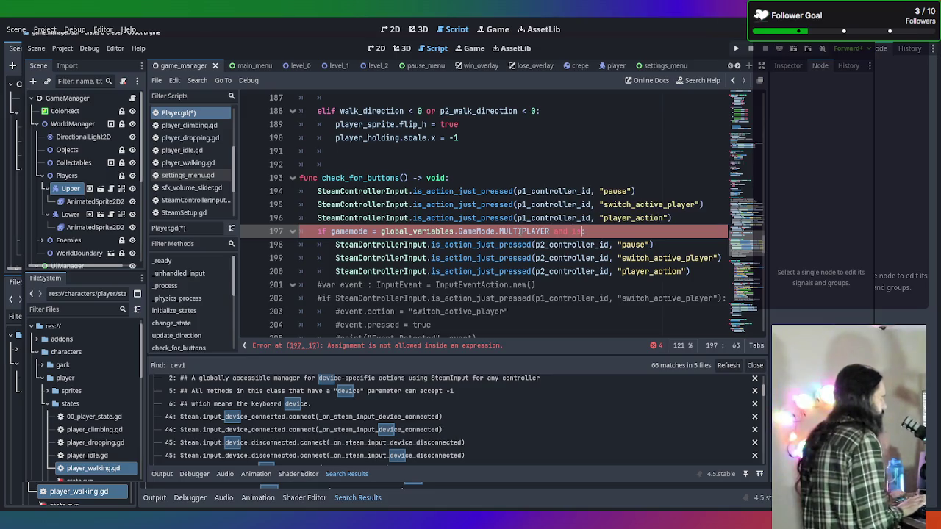
text(_p2)
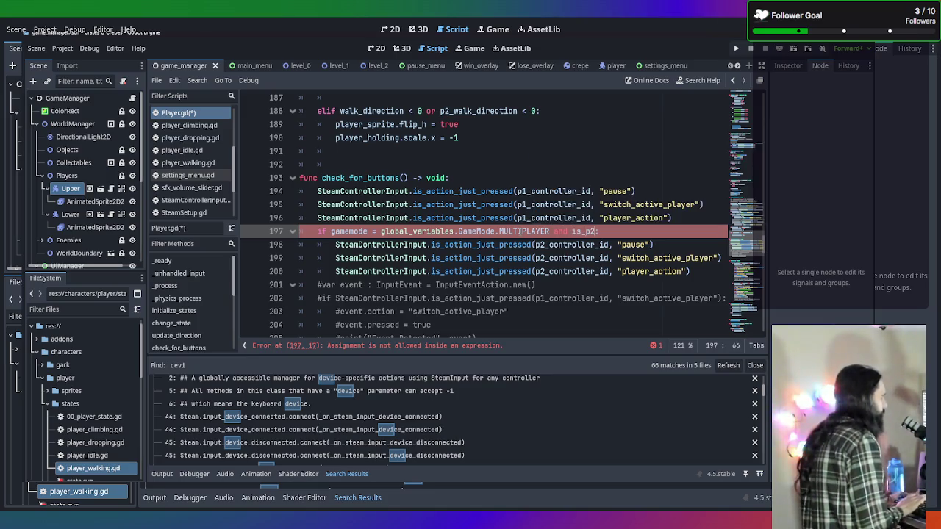
click(316, 191)
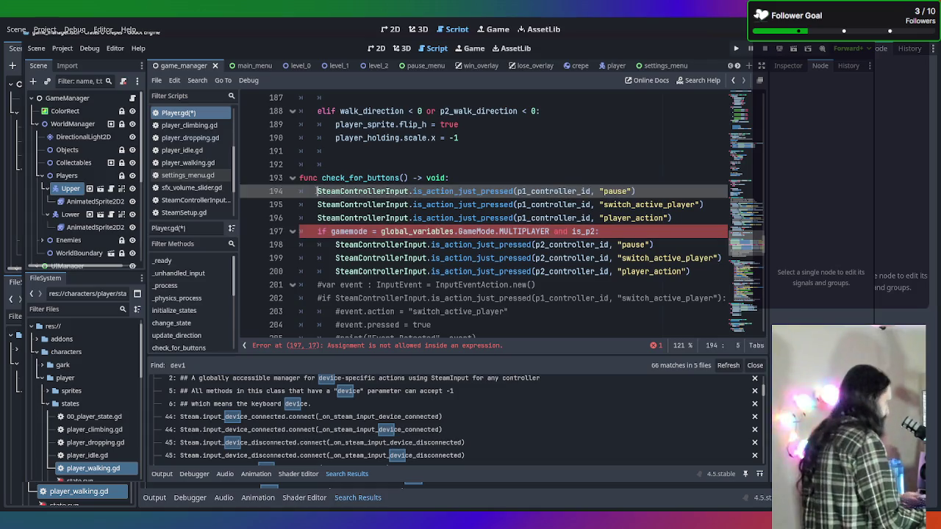
Step: Insert an 'if' above the player-1 checks, indent them, and make the player-2 condition use '=='
key(Return)
key(Up)
text(if)
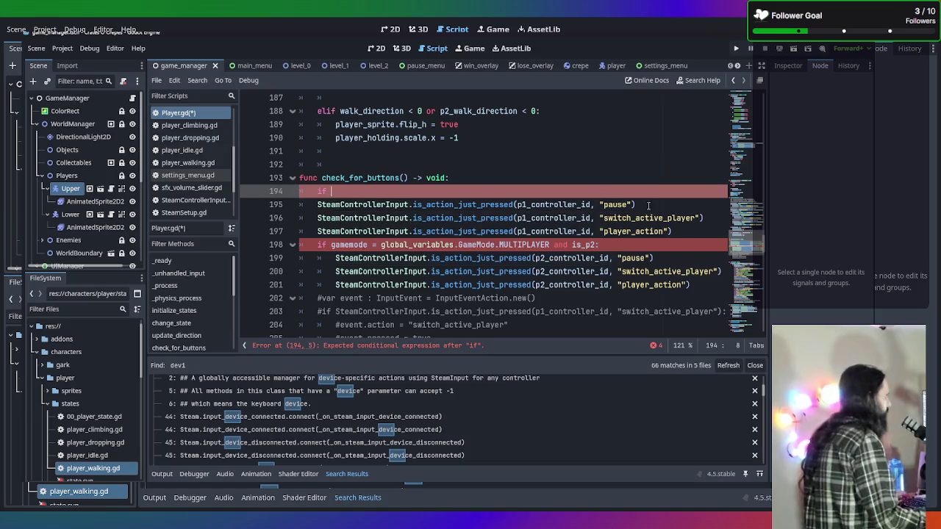
mouse_move(673, 230)
mouse_down()
mouse_move(441, 230)
mouse_move(259, 206)
mouse_up()
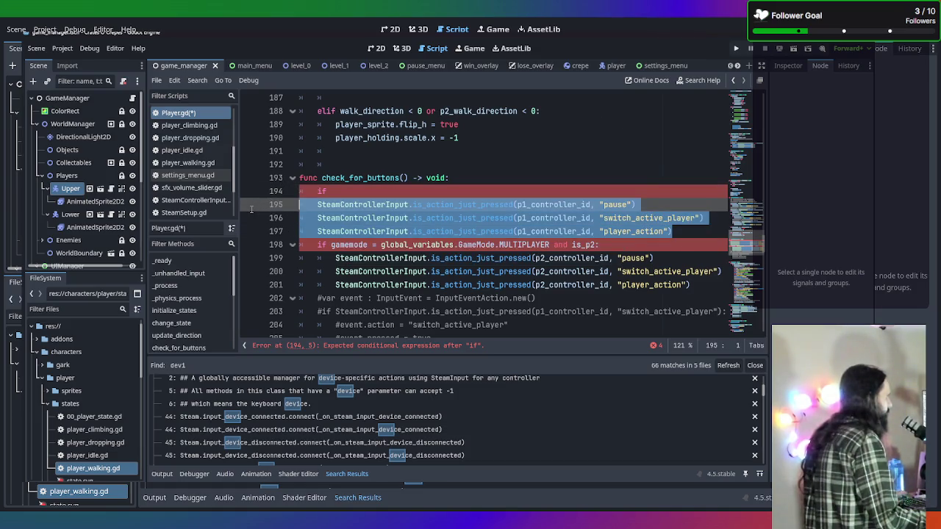
key(Tab)
click(359, 191)
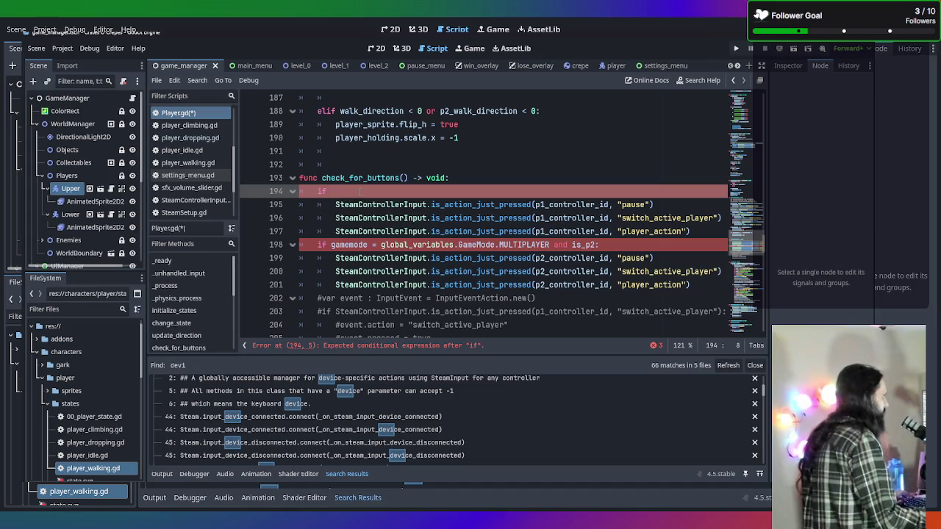
mouse_move(332, 245)
mouse_down()
mouse_move(602, 244)
mouse_move(463, 230)
mouse_move(372, 245)
mouse_up()
text(=)
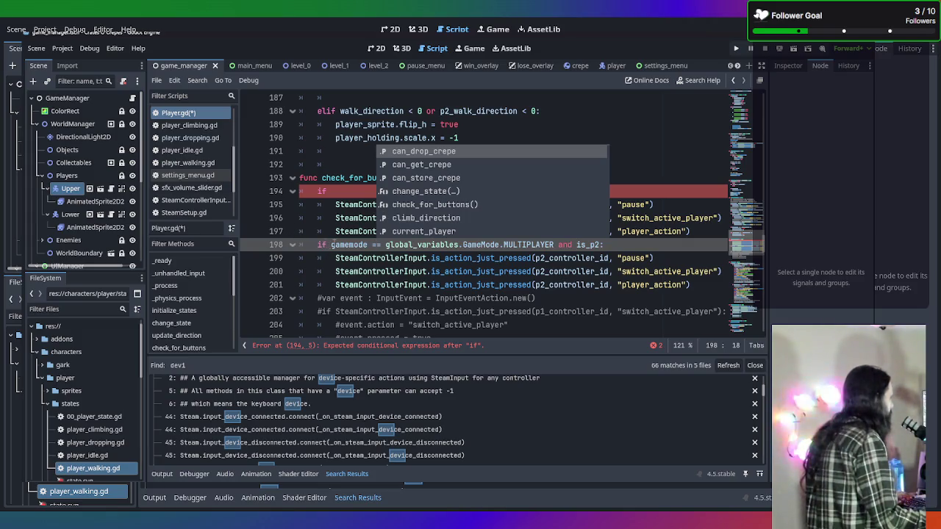
Step: Fill the player-1 if with the copied condition changed to SINGLEPLAYER or not is_p2
drag(332, 244, 602, 244)
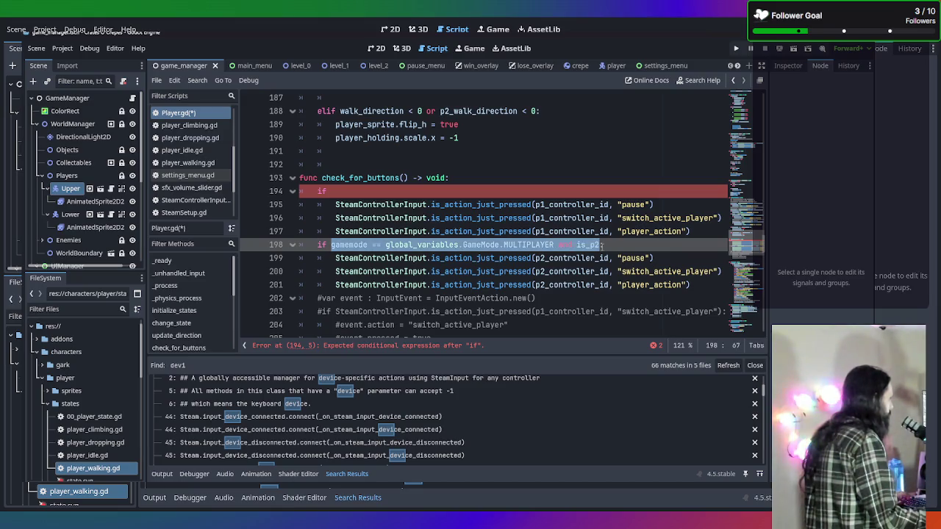
key(ctrl+c)
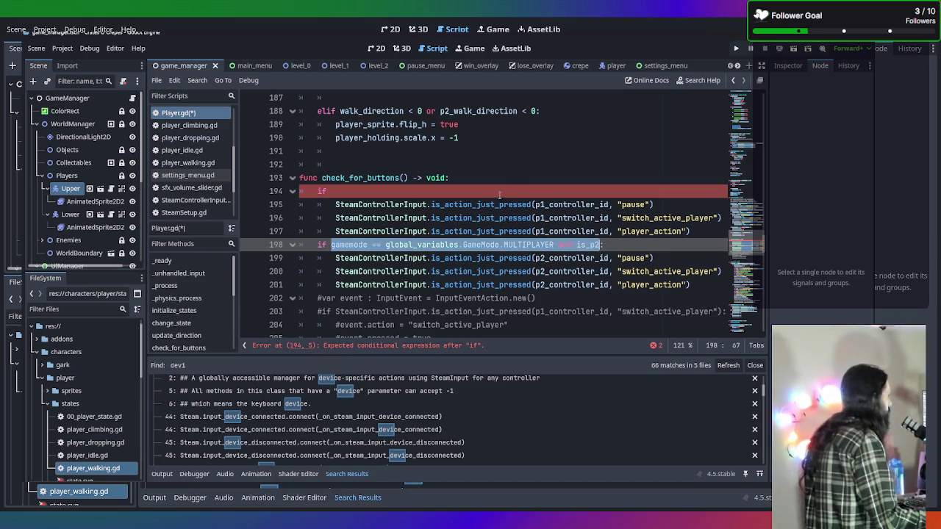
click(388, 192)
key(ctrl+v)
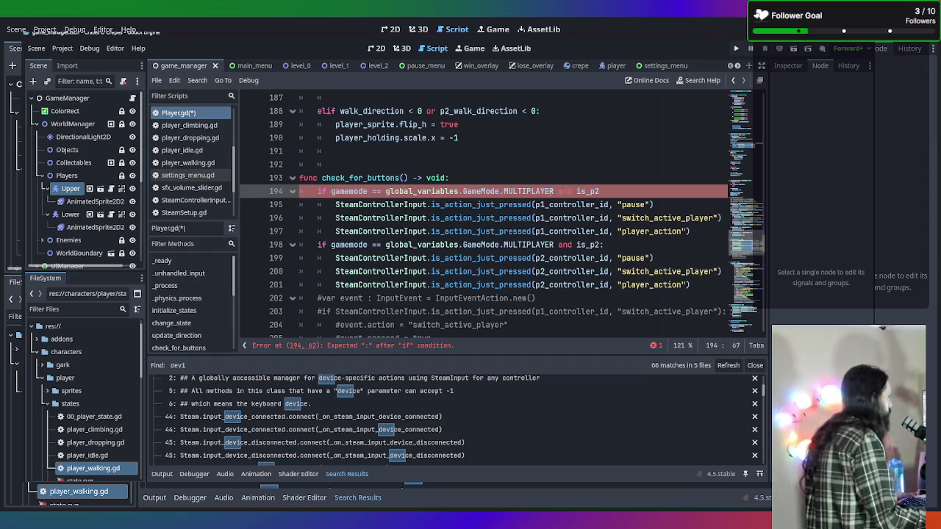
drag(554, 192, 503, 194)
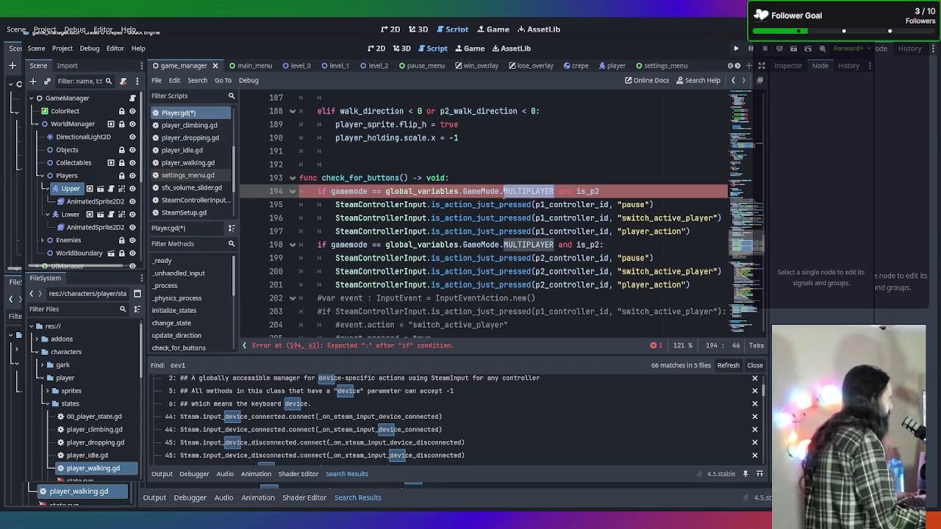
text(SINGLEPLAYER)
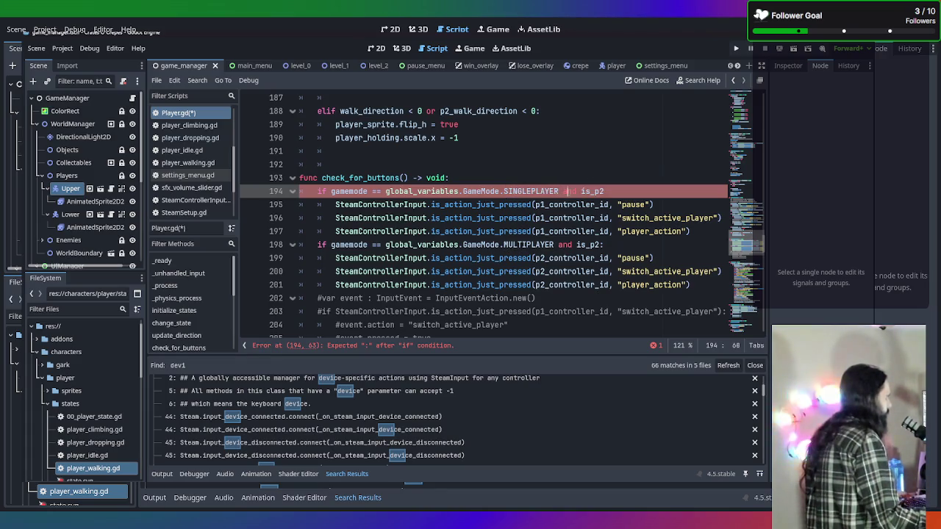
key(shift+Left)
key(shift+Left)
key(shift+Left)
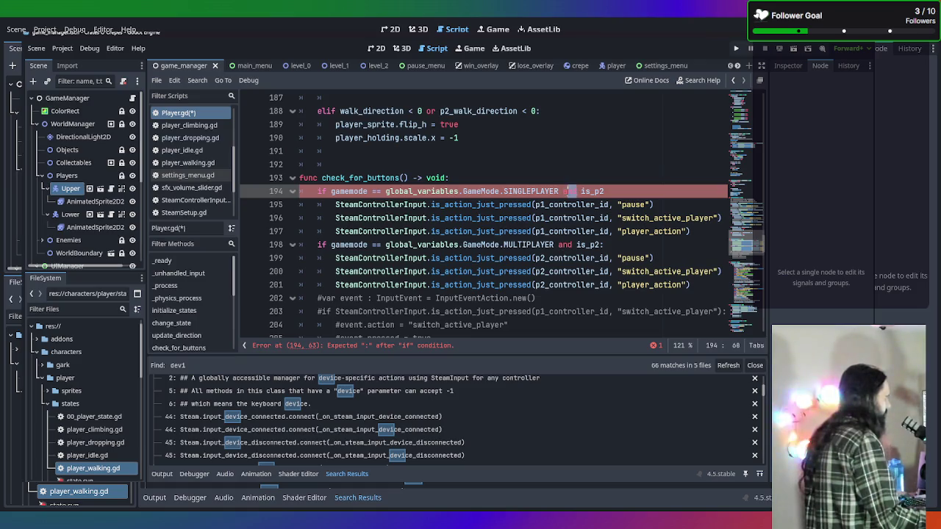
text(or)
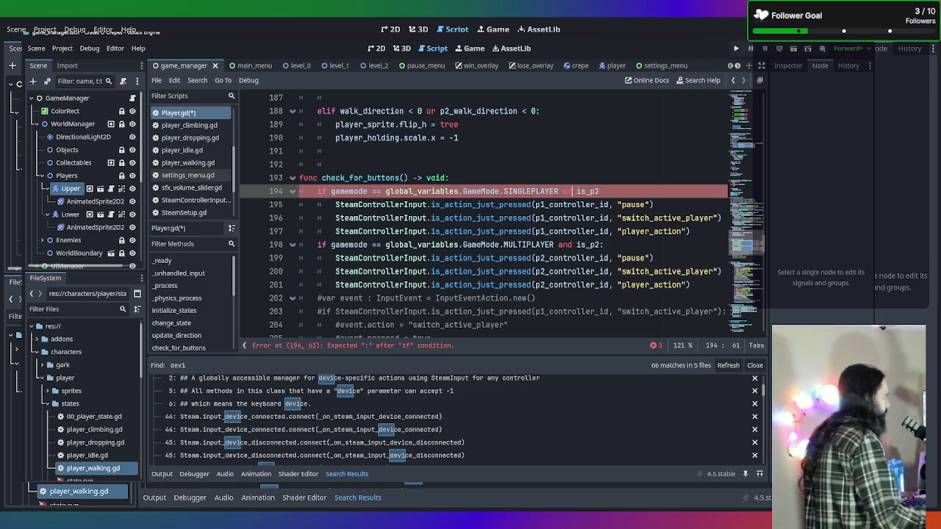
text( not)
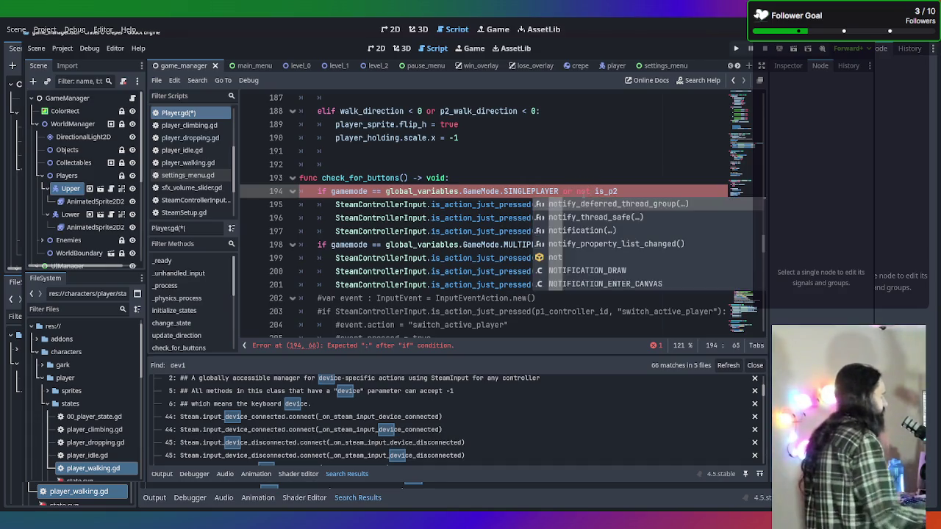
click(649, 183)
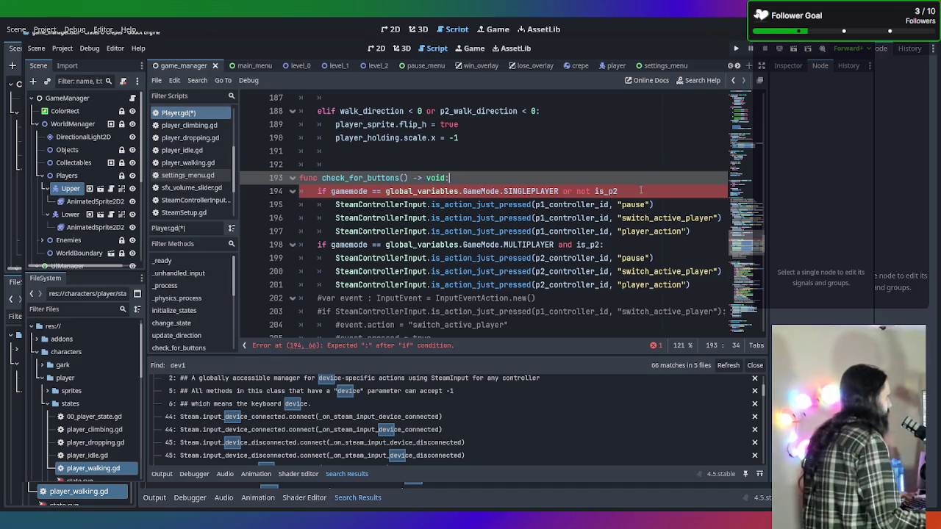
click(640, 190)
Step: Save Player.gd and inspect the line 194 error expecting a colon after the if
key(ctrl+s)
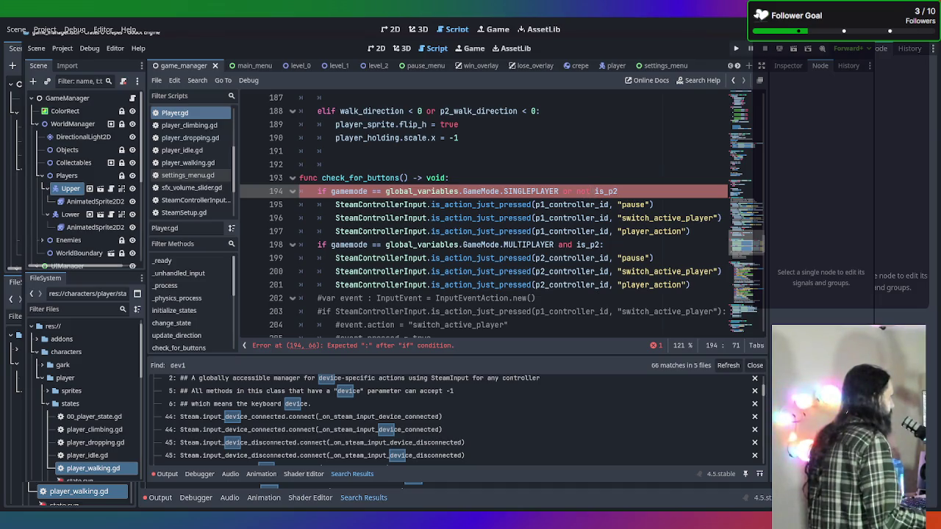
click(591, 191)
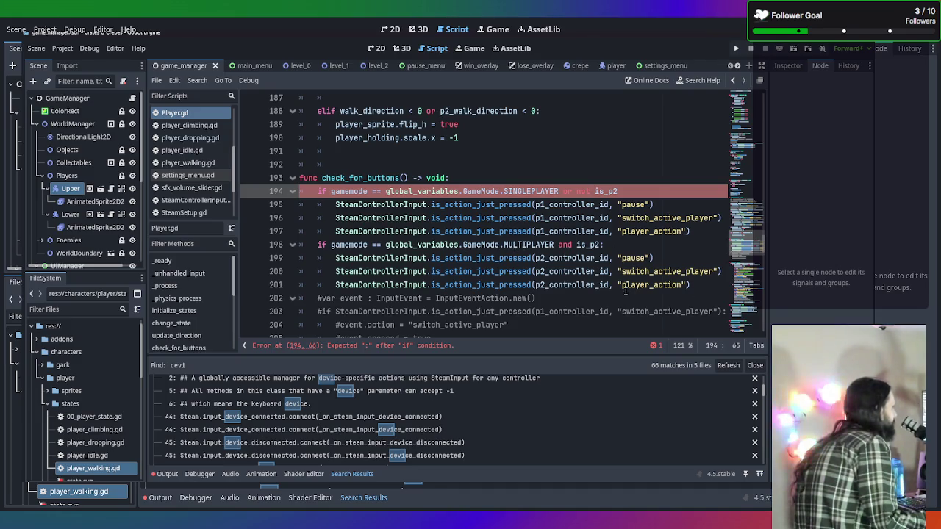
scroll(593, 274, down, 3)
scroll(593, 264, up, 1)
Step: Add the missing colon to line 194's if, save, and clear the failed run's error
key(ctrl+s)
click(592, 248)
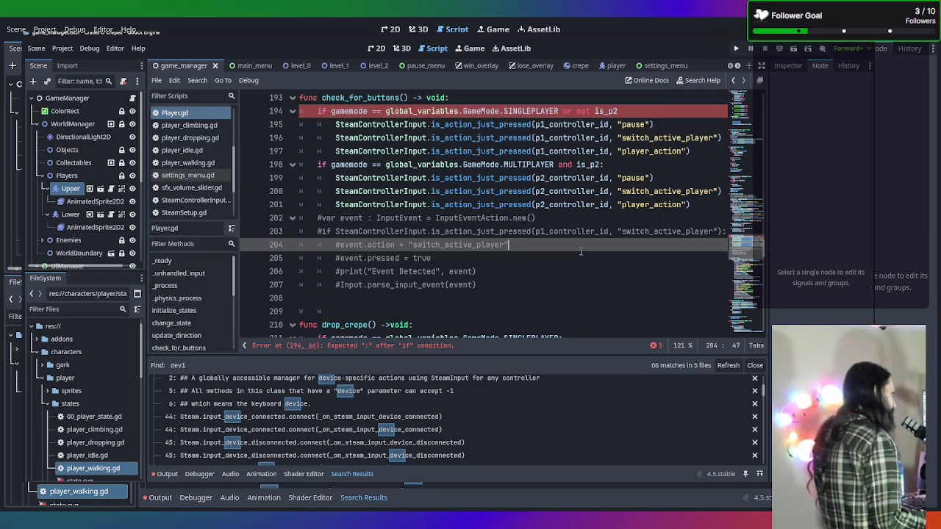
key(F5)
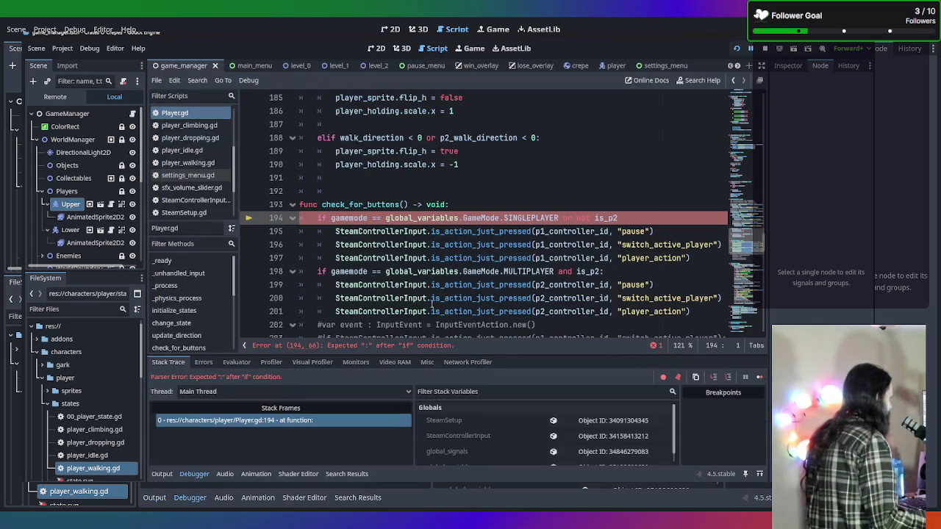
click(635, 218)
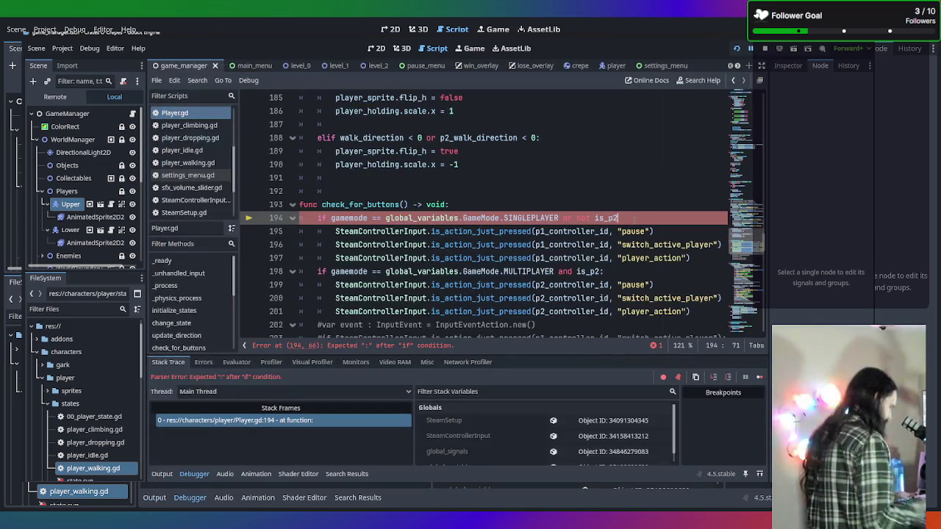
text(:)
key(ctrl+s)
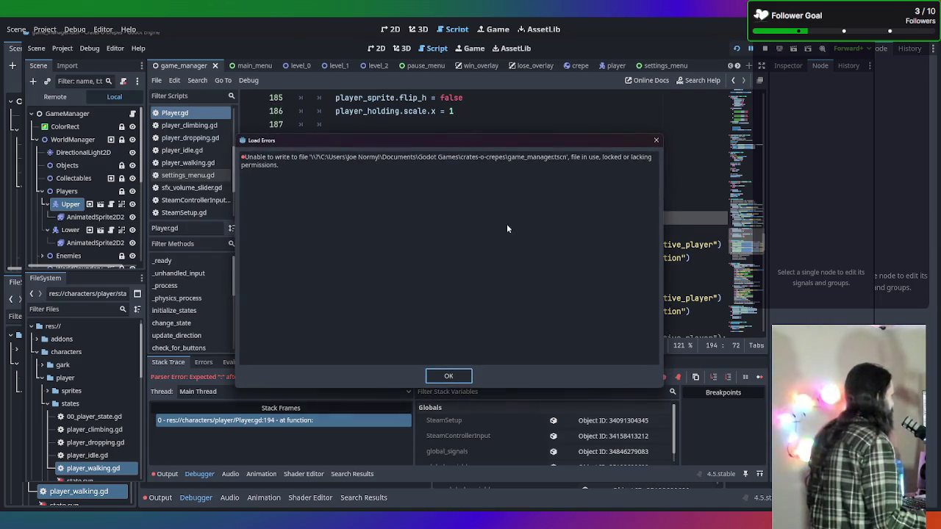
key(Return)
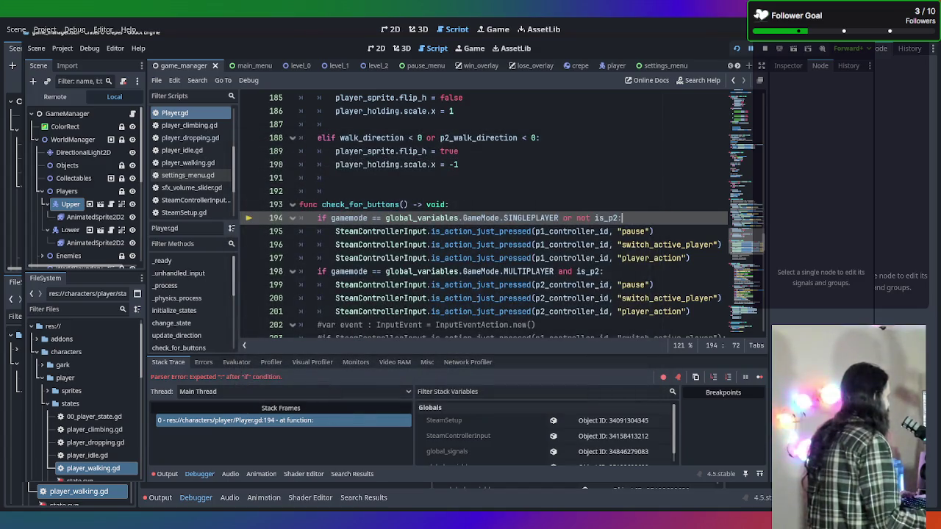
mouse_move(332, 434)
click(355, 419)
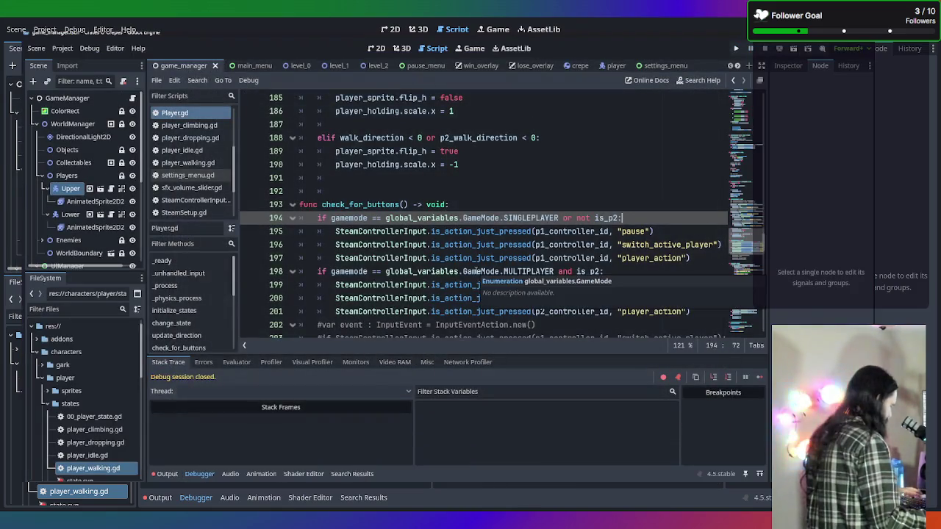
Step: Run a Multiplayer game, walk both players left and right to check facing, then close it
key(F5)
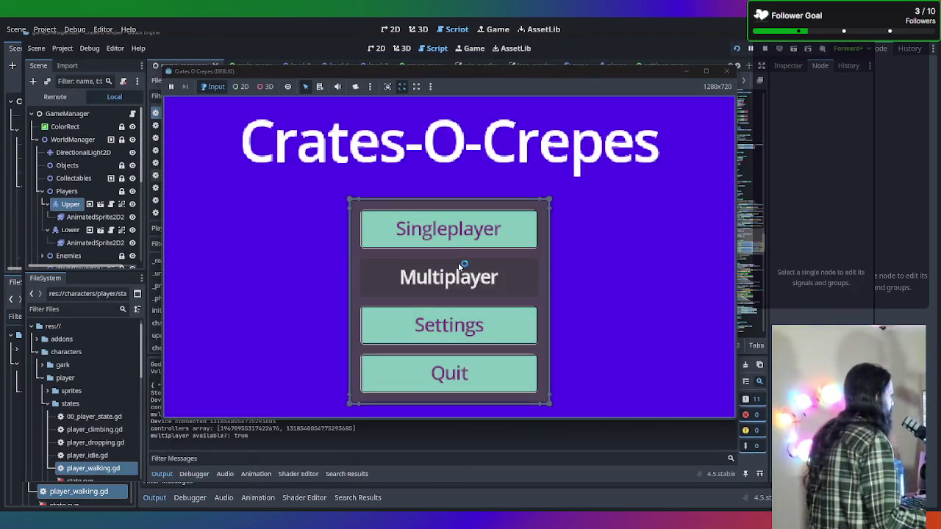
click(458, 278)
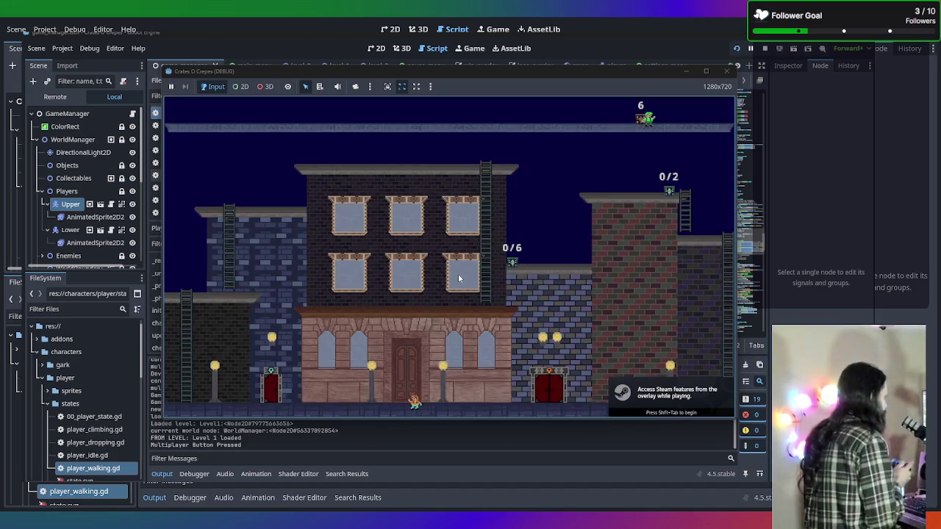
key(Left)
key(Right)
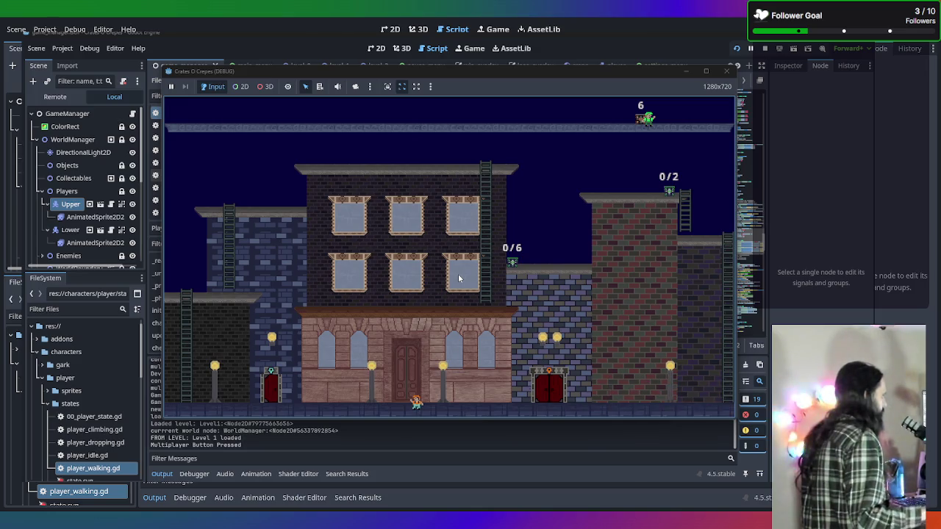
key(Left)
key(Right)
key(Right)
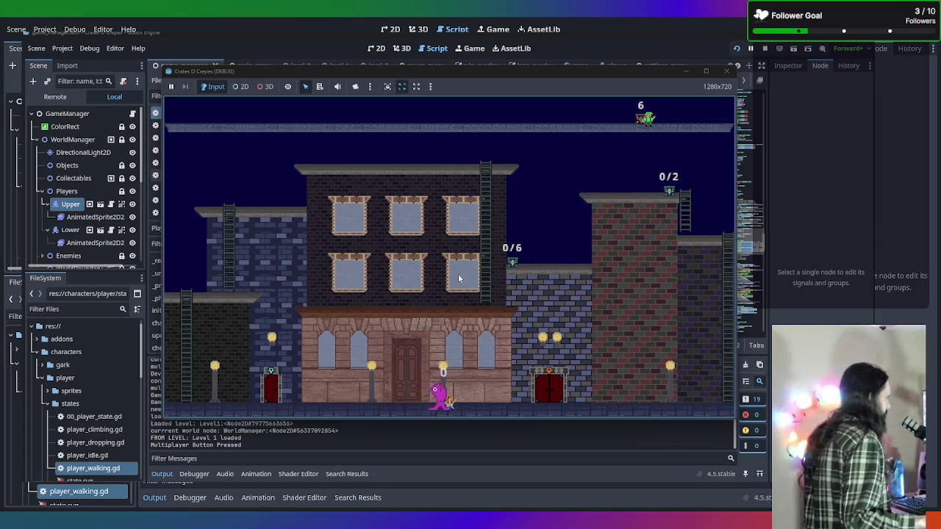
key(Left)
key(Right)
key(Left)
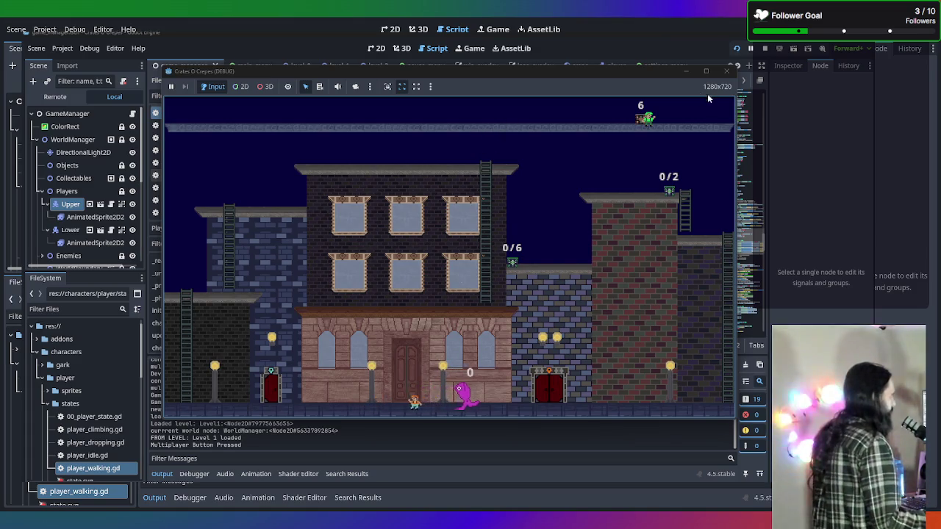
click(726, 72)
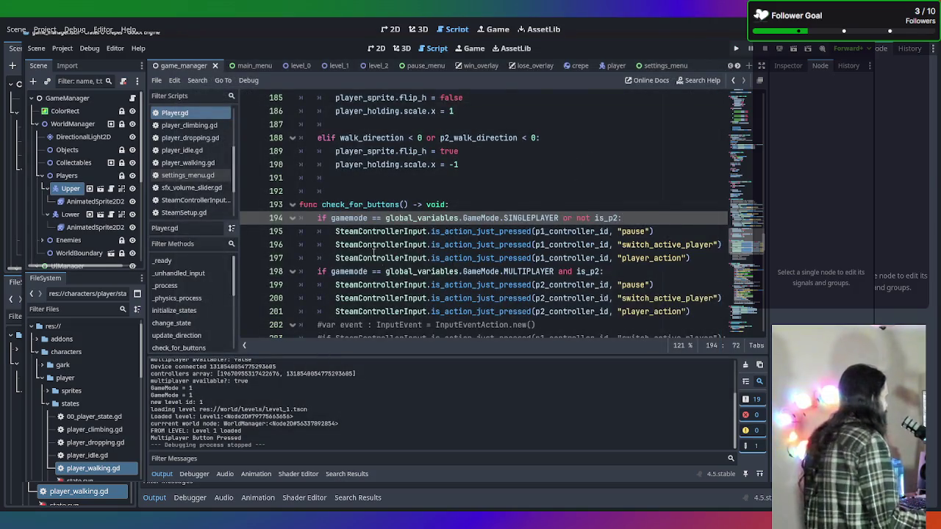
Step: Scroll Player.gd to the start of func update_direction around line 165
scroll(392, 211, down, 1)
scroll(196, 154, down, 1)
scroll(196, 154, up, 2)
scroll(432, 276, up, 5)
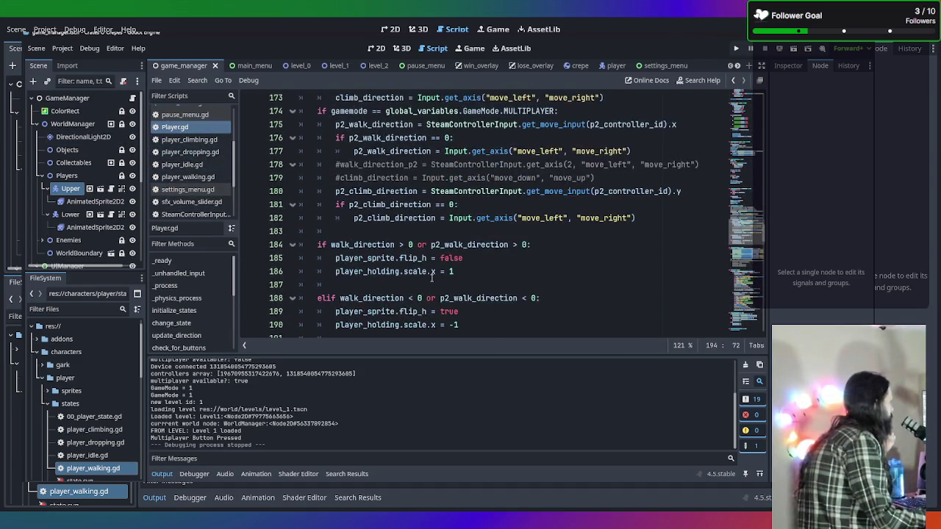
scroll(432, 275, up, 3)
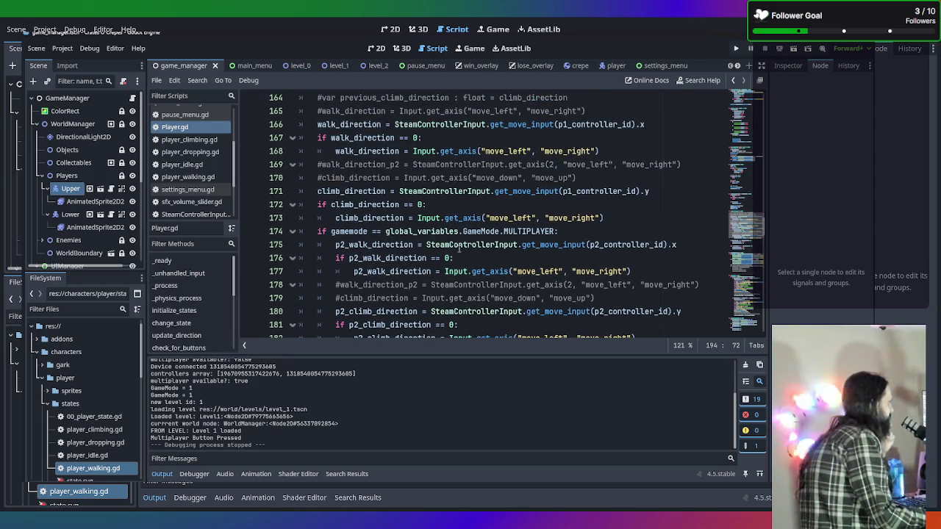
scroll(427, 249, up, 2)
scroll(388, 167, down, 1)
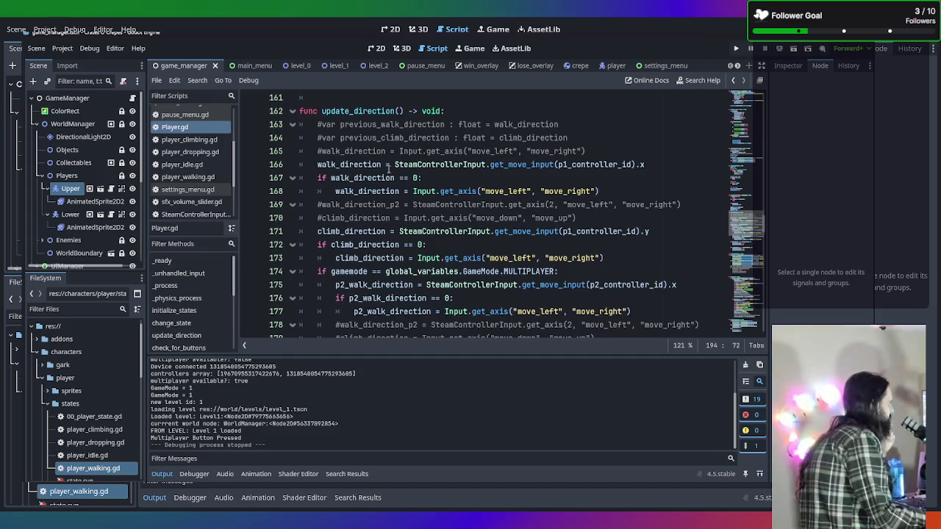
scroll(384, 188, down, 1)
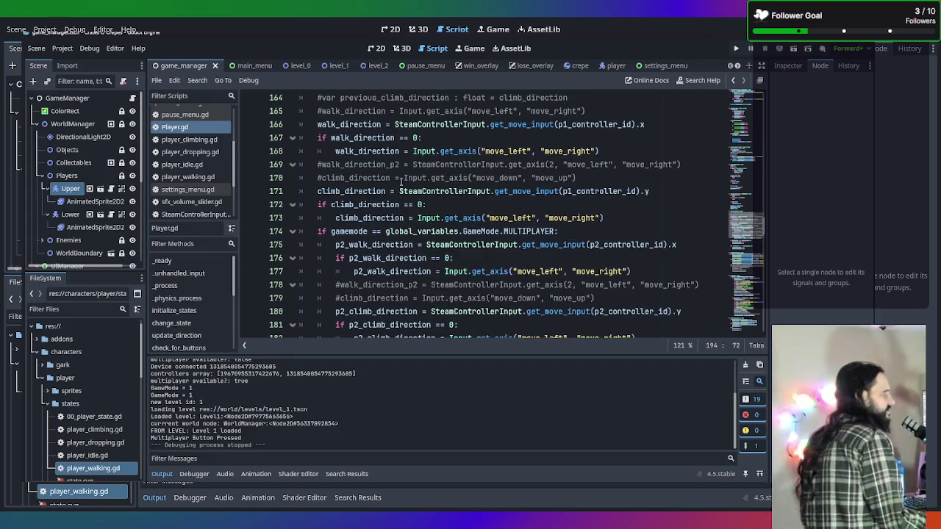
scroll(402, 184, up, 2)
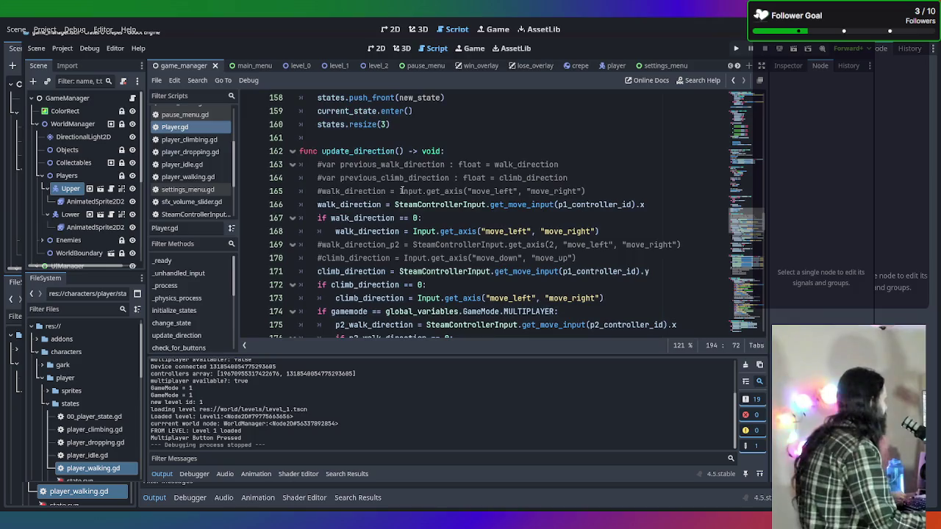
scroll(372, 232, down, 2)
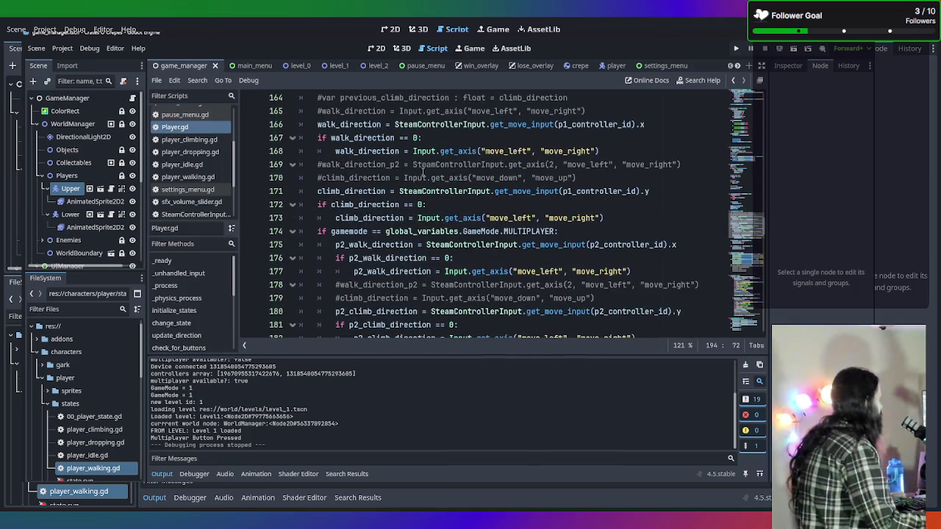
scroll(424, 173, up, 1)
Step: Add line 166 'if gamemode == global_variables.GameMode.SINGLEPLAYER or not is_p2:' in update_direction
click(588, 152)
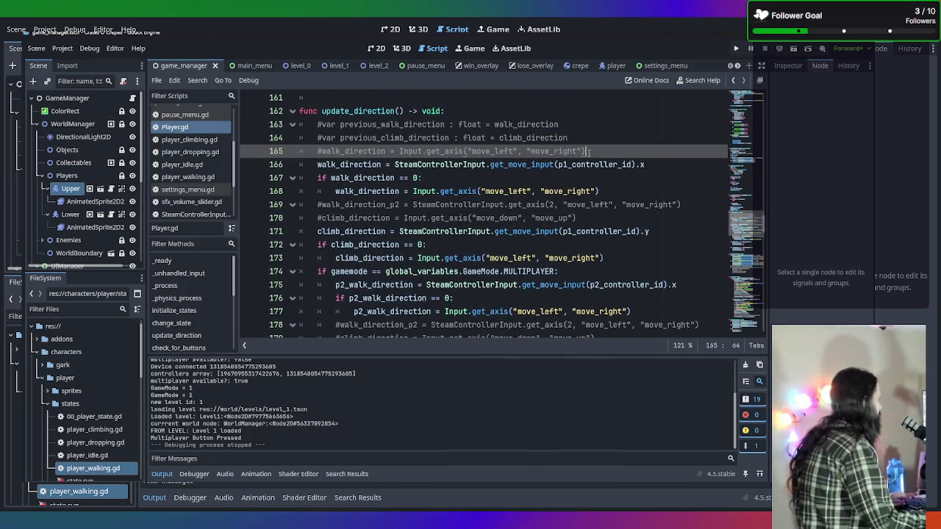
key(Return)
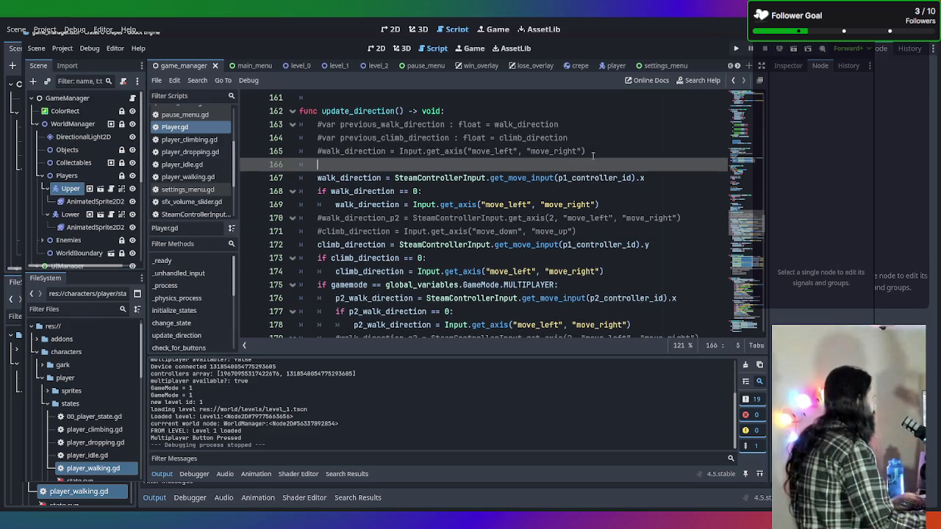
text(if )
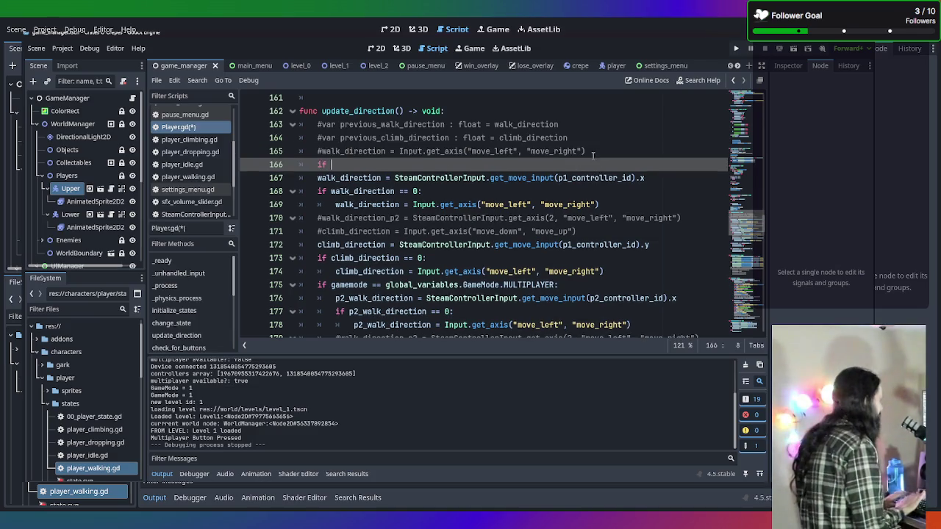
text(game)
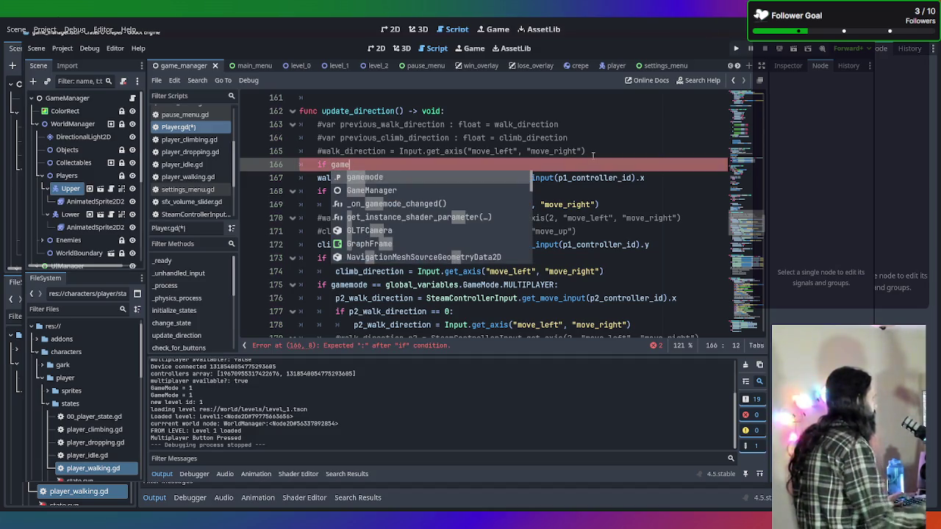
click(585, 283)
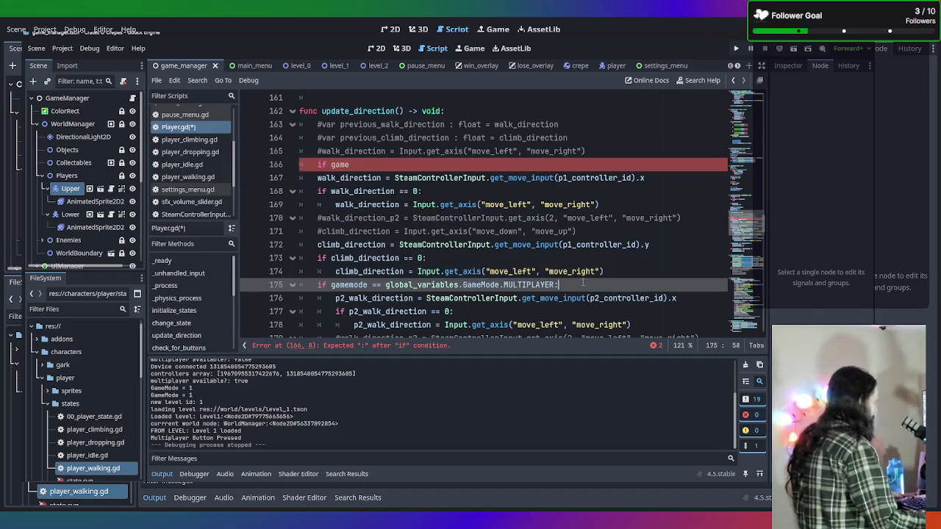
drag(350, 164, 319, 165)
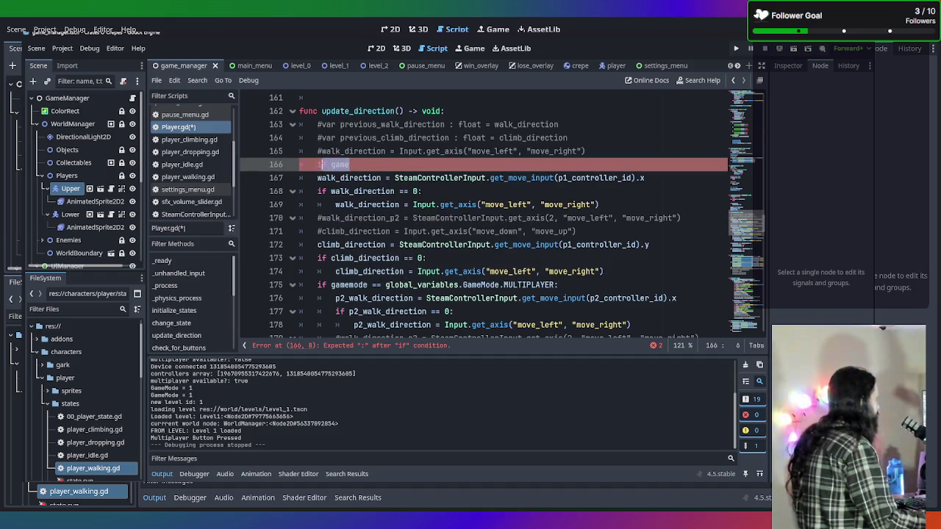
text(if gamemode == global_variables.GameMode.MULTIPLAYER:)
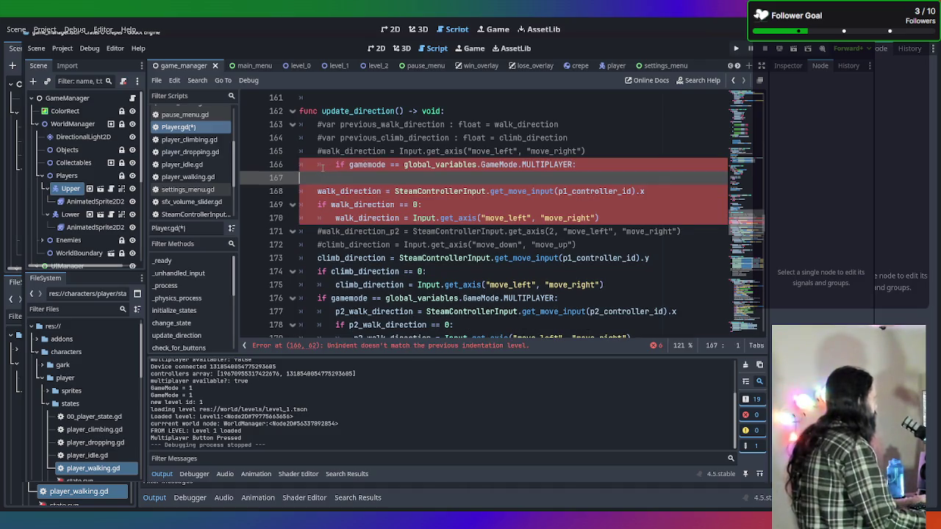
key(BackSpace)
key(BackSpace)
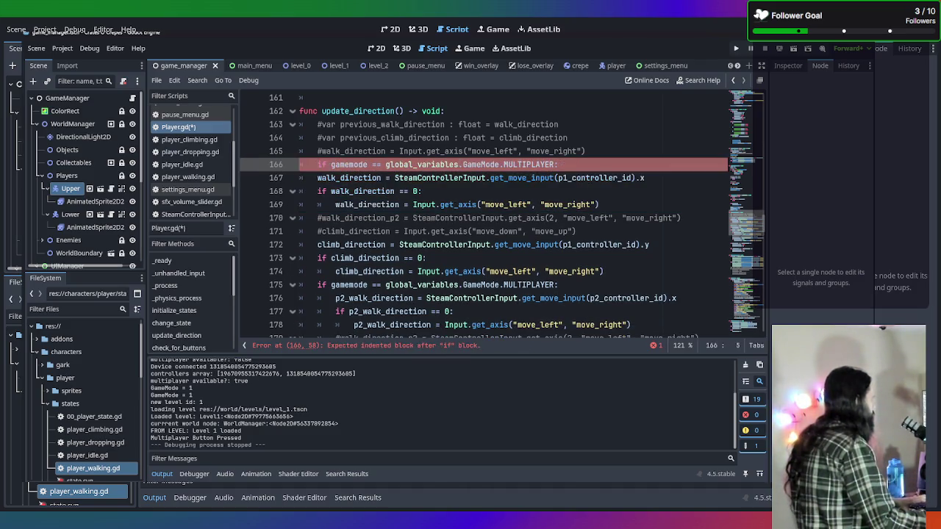
key(End)
key(shift+Left)
key(shift+Left)
key(shift+Left)
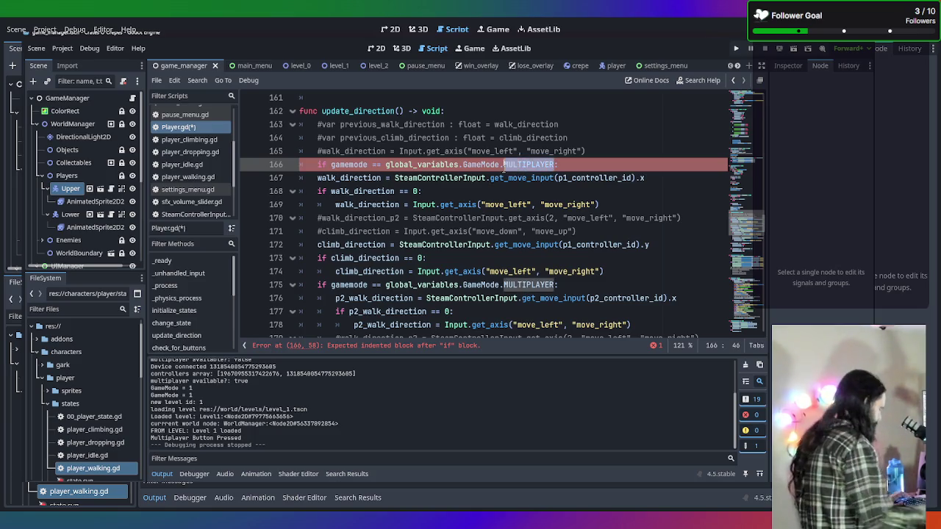
text(SINGLEPLAYER)
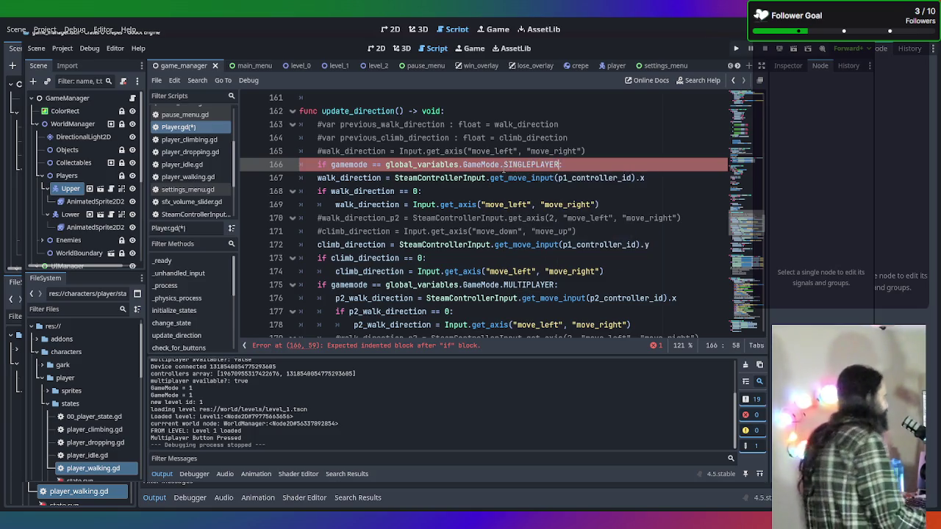
text( or)
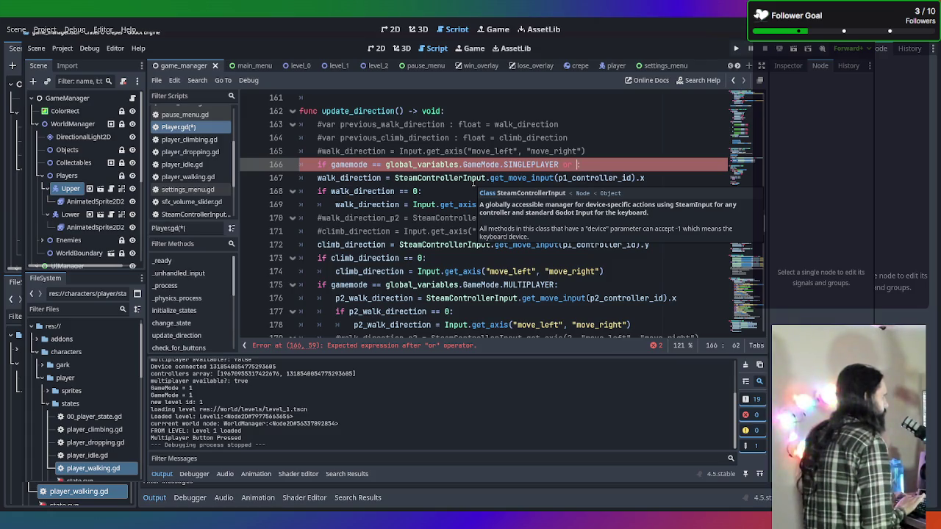
text(is)
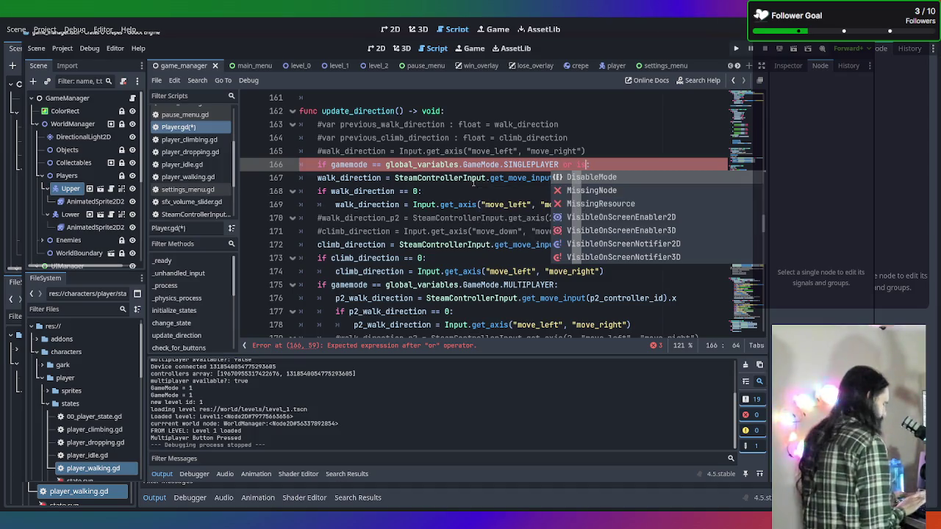
text(_p2 =)
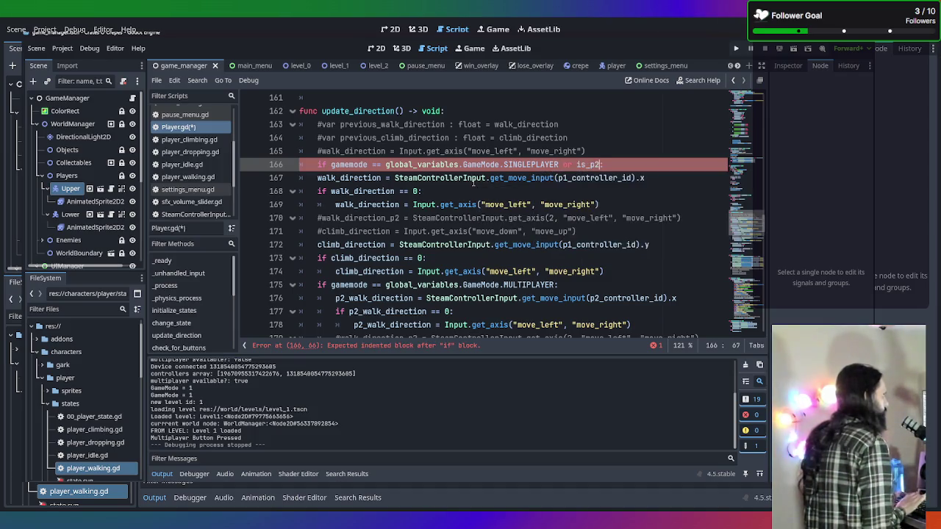
key(BackSpace)
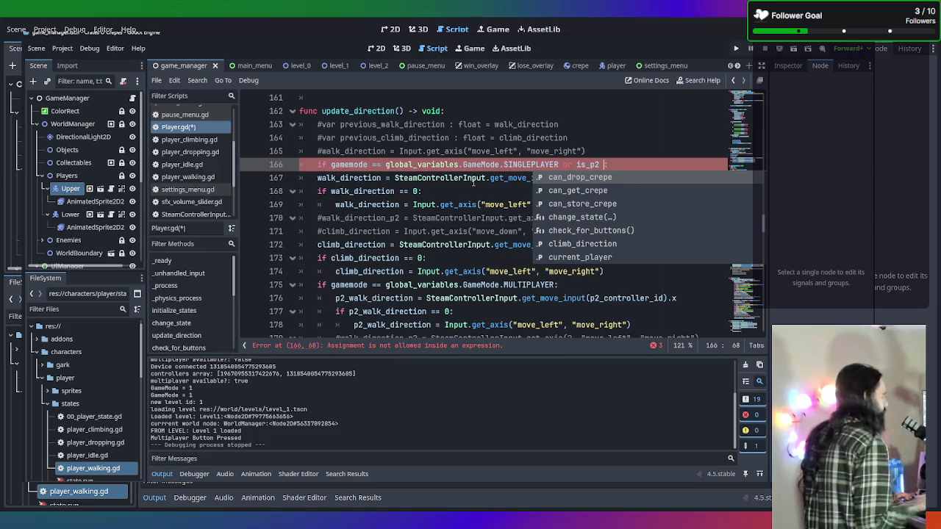
key(BackSpace)
text(not)
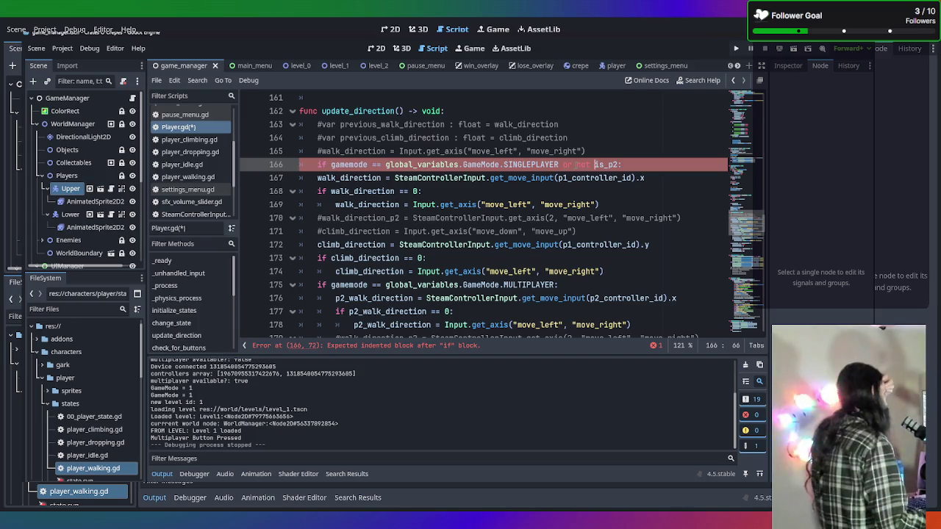
Step: Indent the player-one walk and climb lines 167–174 under the new condition
mouse_move(312, 177)
mouse_down()
mouse_move(316, 190)
mouse_move(485, 244)
mouse_move(489, 271)
mouse_move(631, 270)
mouse_up()
key(Tab)
click(503, 218)
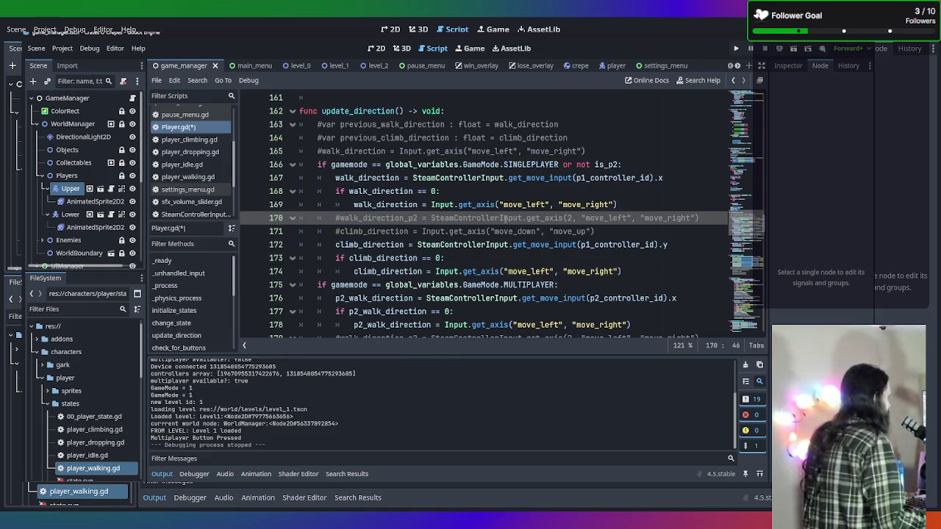
Step: Save the Player.gd script
scroll(504, 217, down, 3)
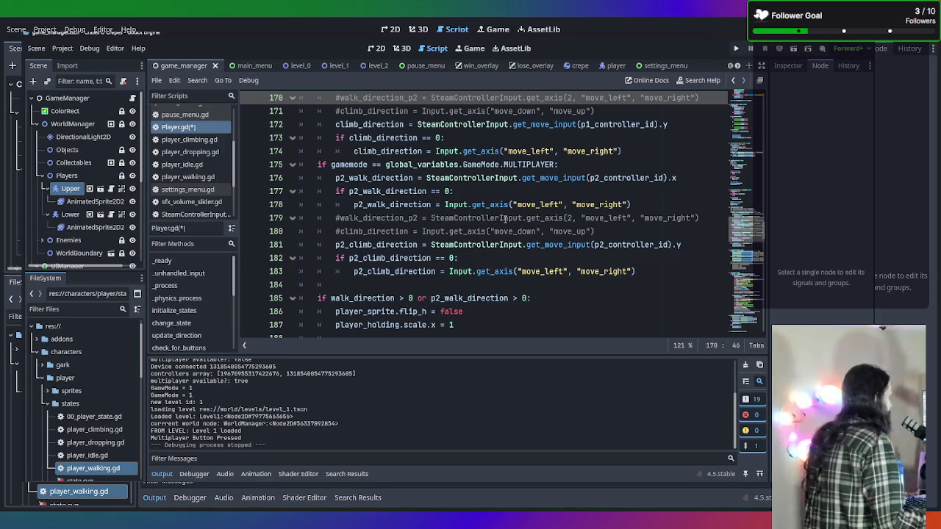
scroll(503, 217, down, 6)
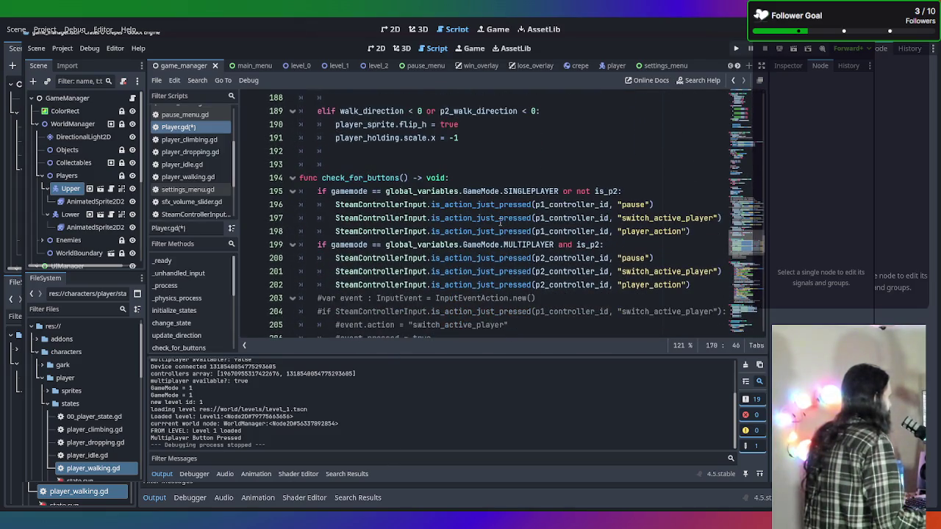
key(ctrl+s)
Step: Append 'and is_p2' to the MULTIPLAYER condition on line 175 and run the project
scroll(500, 222, up, 1)
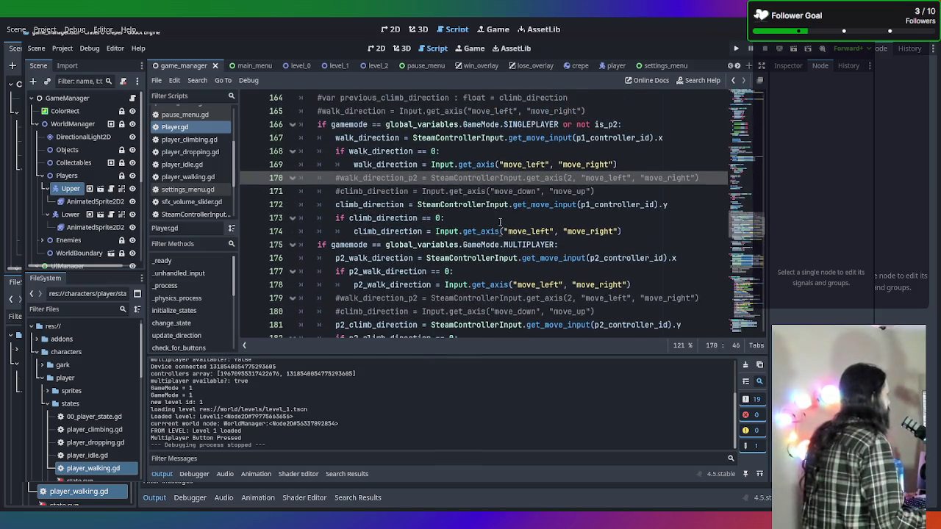
click(556, 244)
text(an)
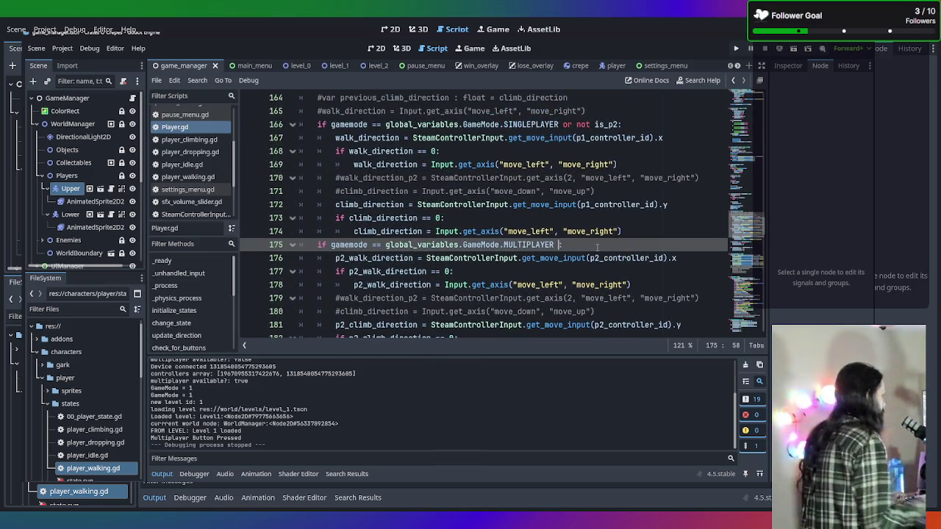
text(d )
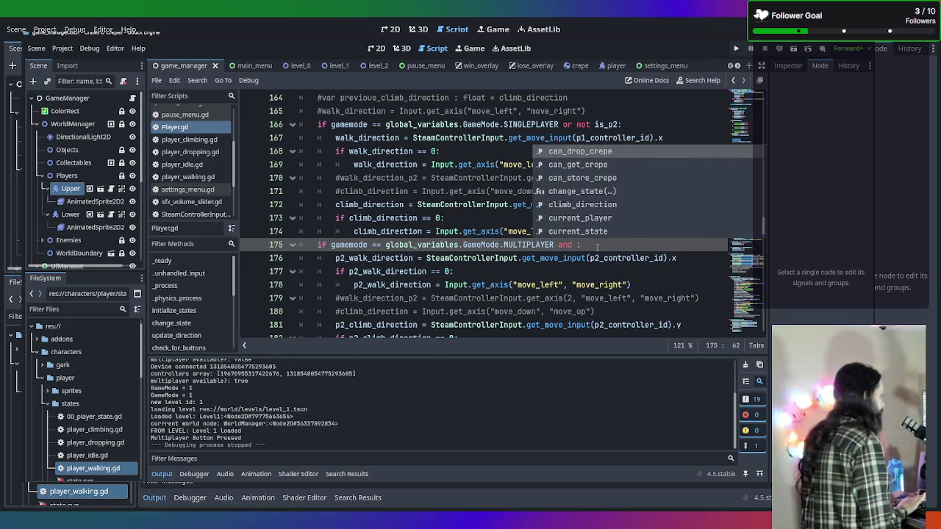
text(is)
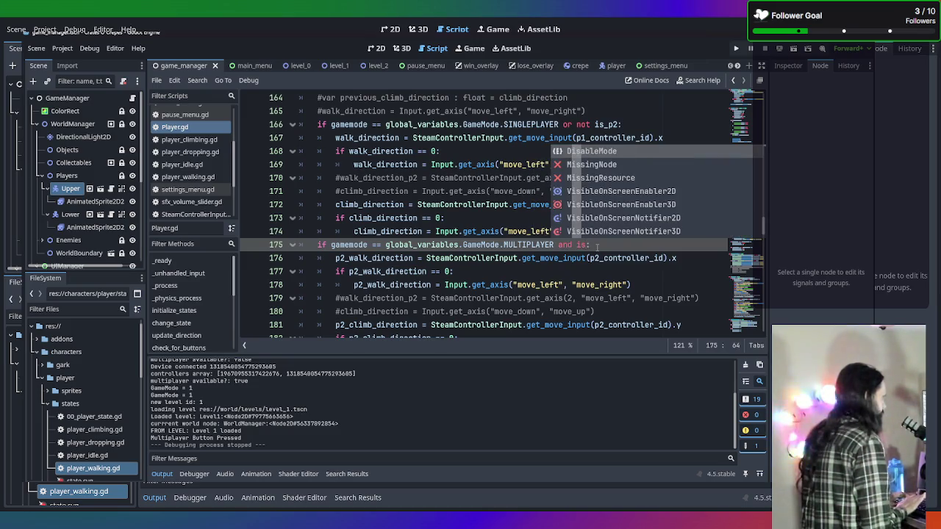
text(_)
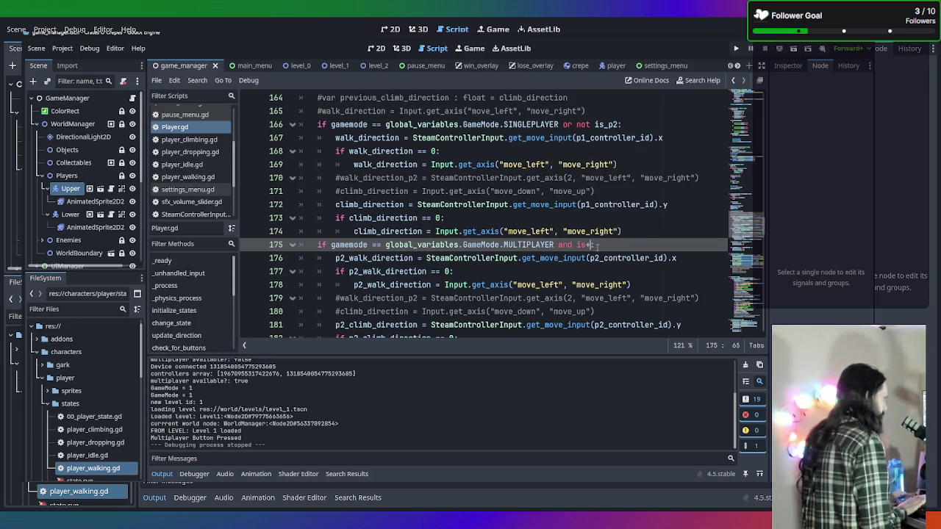
text(_p)
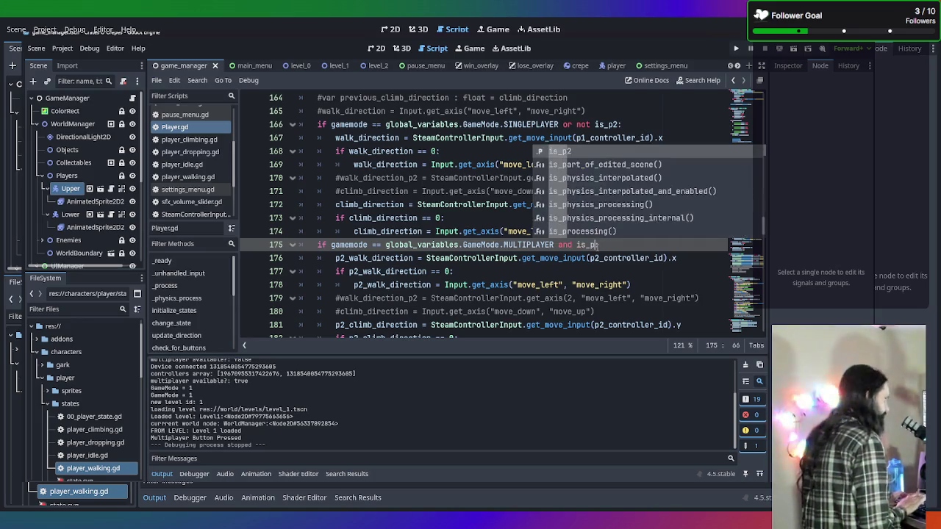
text(2)
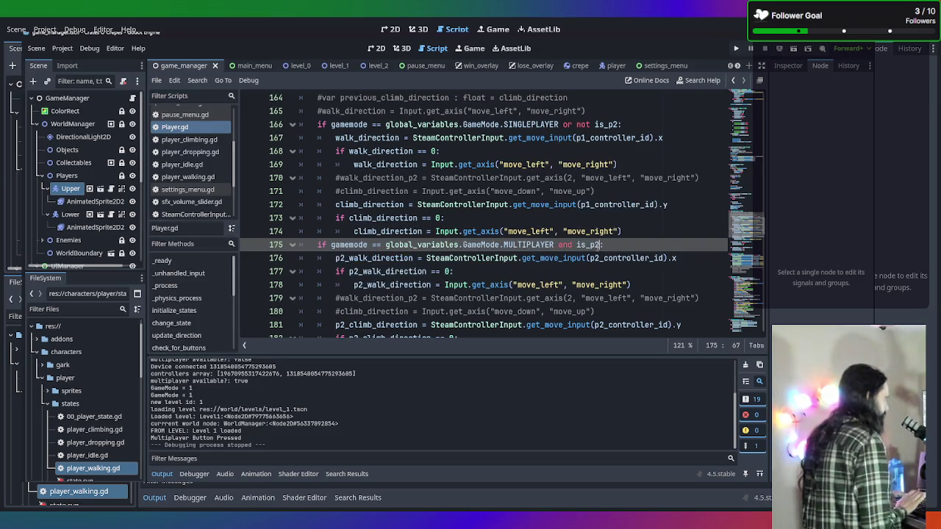
key(F5)
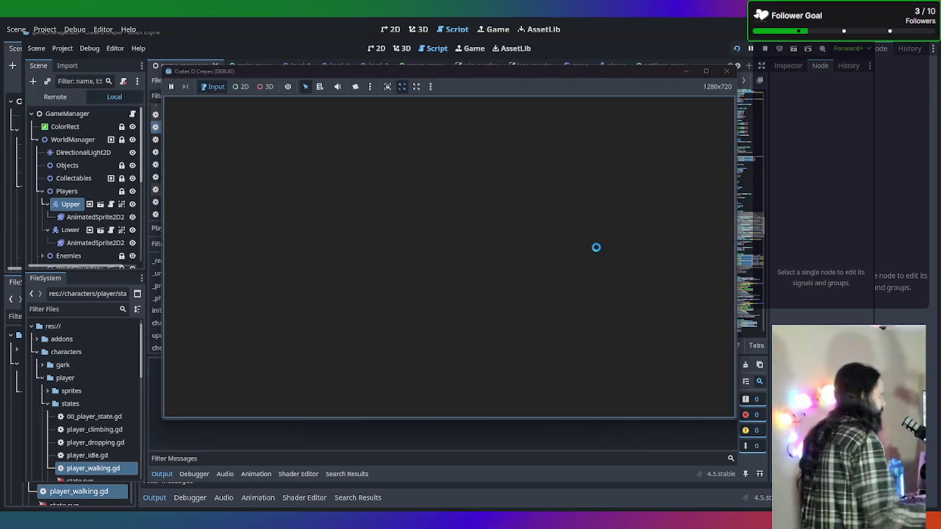
Step: Start a multiplayer game, walk the character right and left to check facing, then close it
click(449, 281)
key(Right)
key(Left)
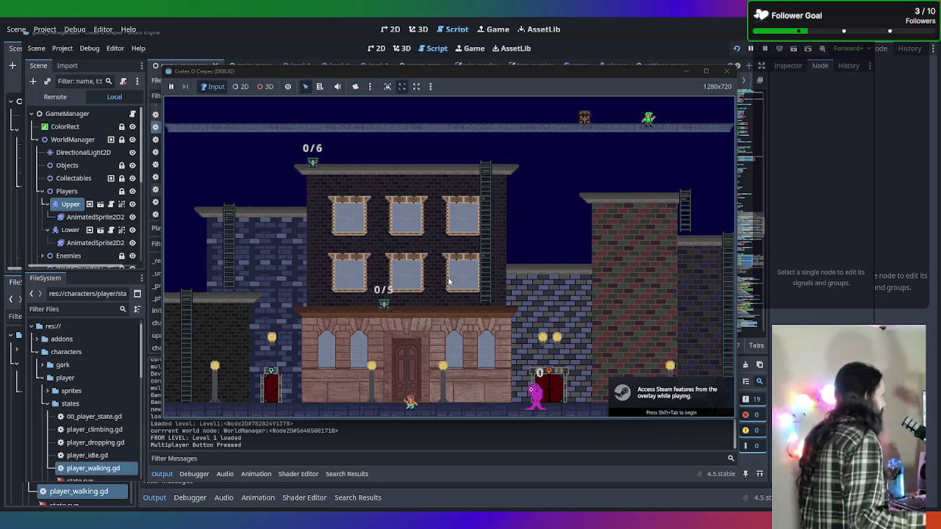
key(Left)
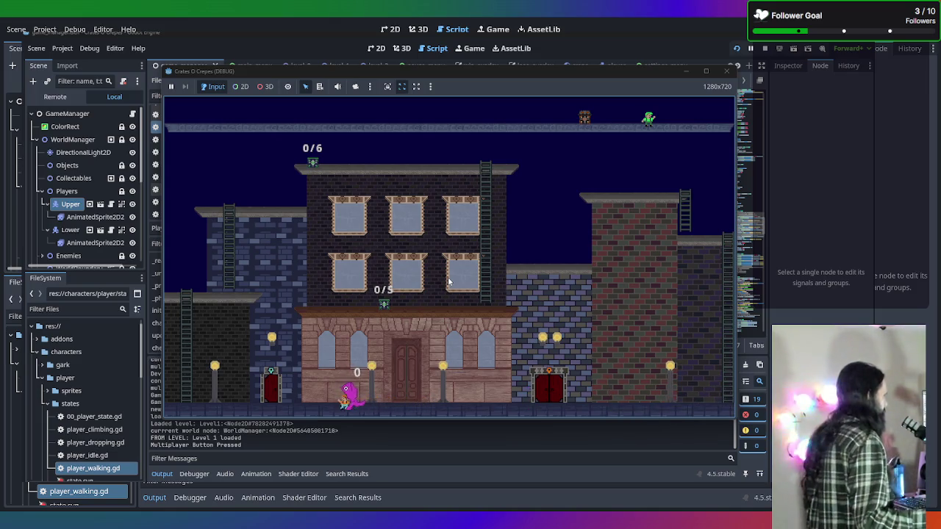
key(Left)
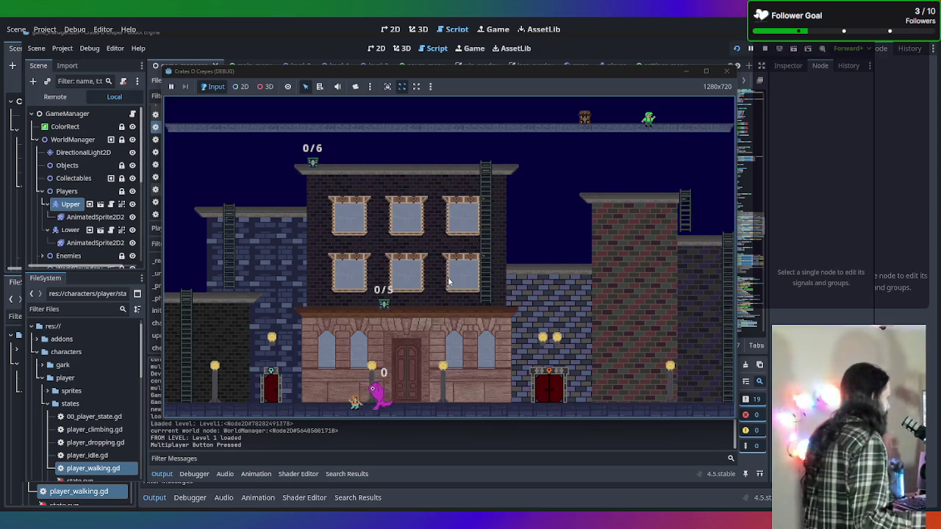
click(726, 71)
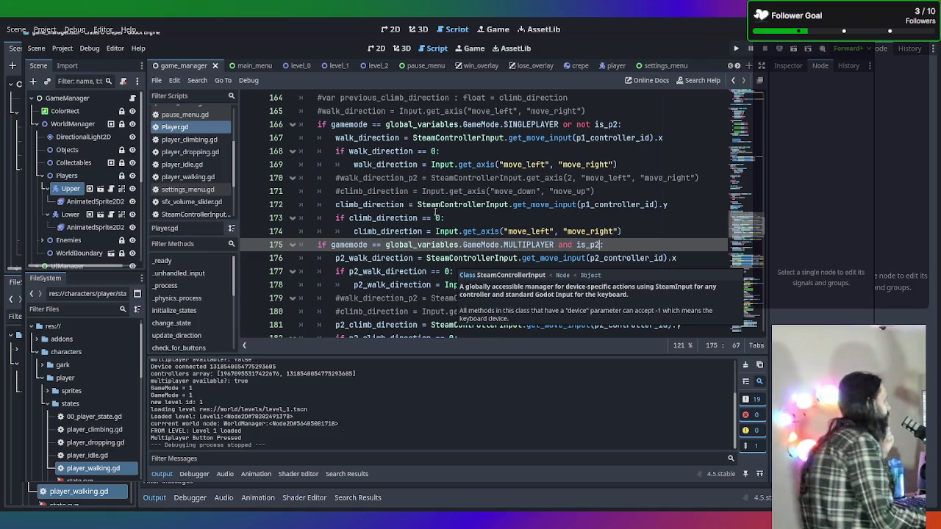
Step: Comment out the walk_direction and climb_direction fallback lines 168–169 and 173–174
click(436, 209)
scroll(435, 211, up, 2)
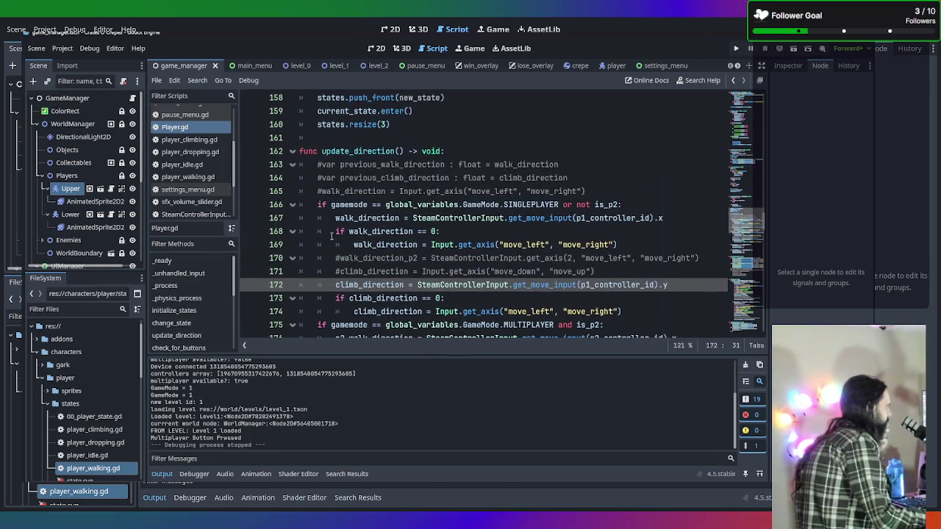
click(335, 231)
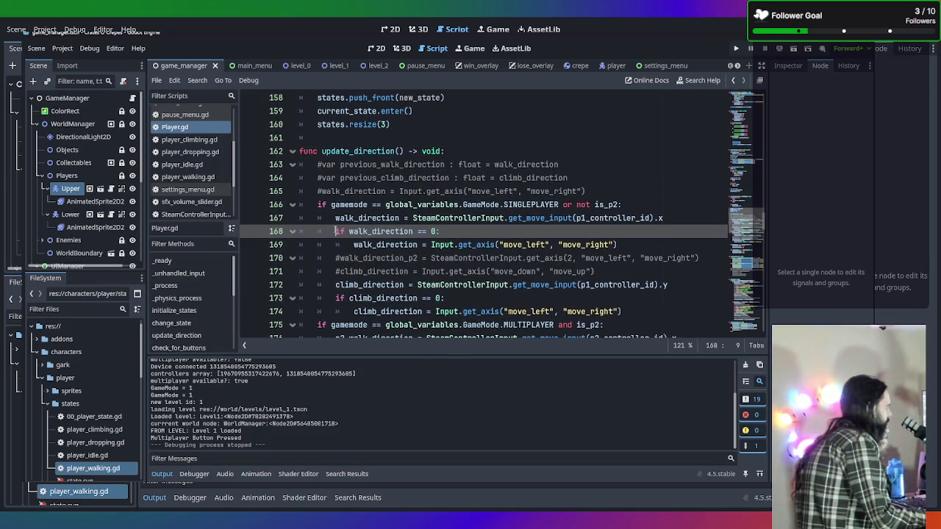
drag(335, 231, 687, 245)
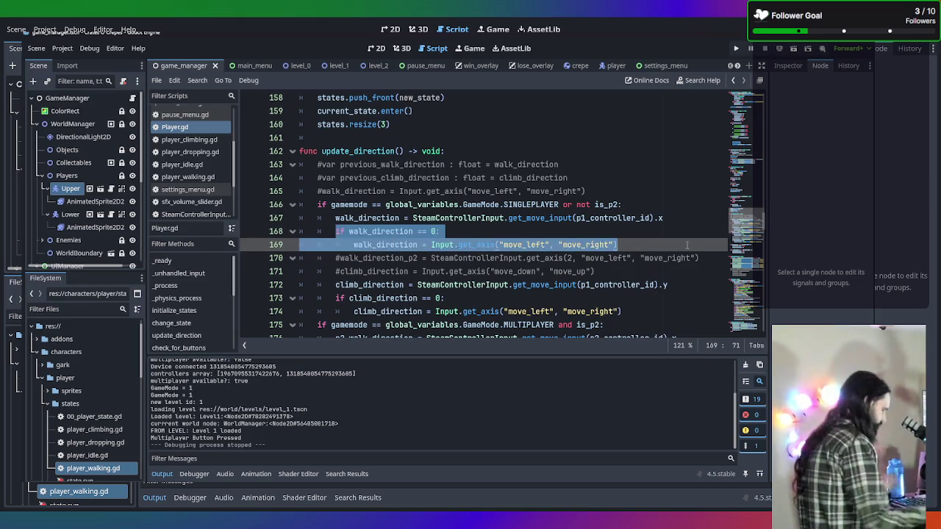
key(ctrl+k)
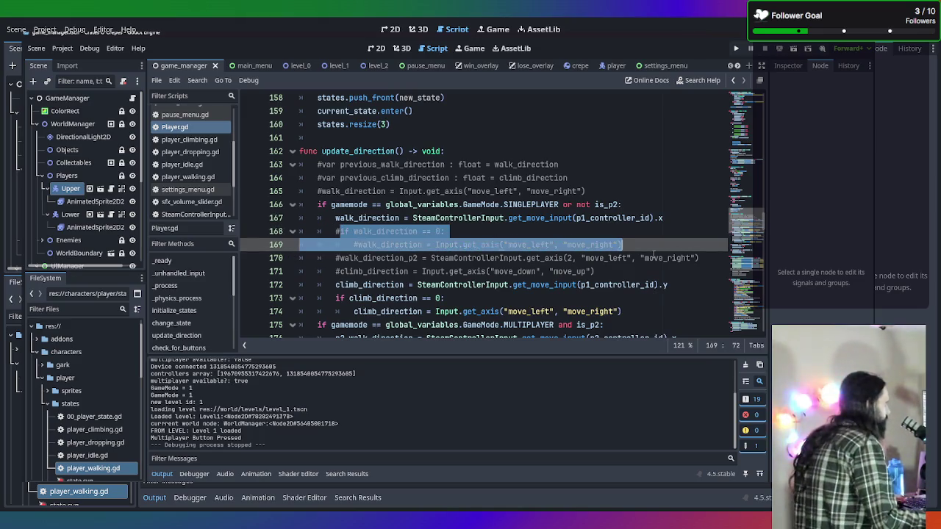
scroll(581, 262, down, 1)
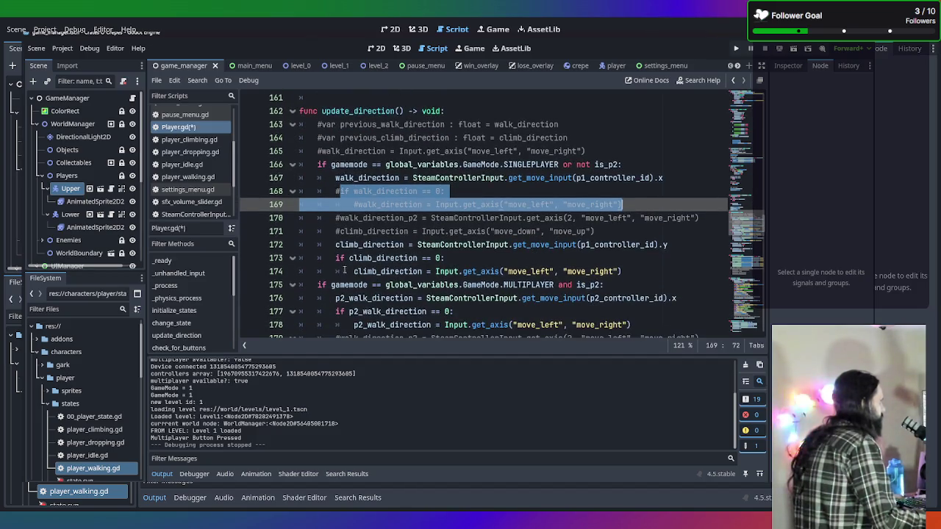
mouse_move(337, 258)
mouse_down()
mouse_move(538, 271)
mouse_move(665, 267)
mouse_move(218, 252)
mouse_up()
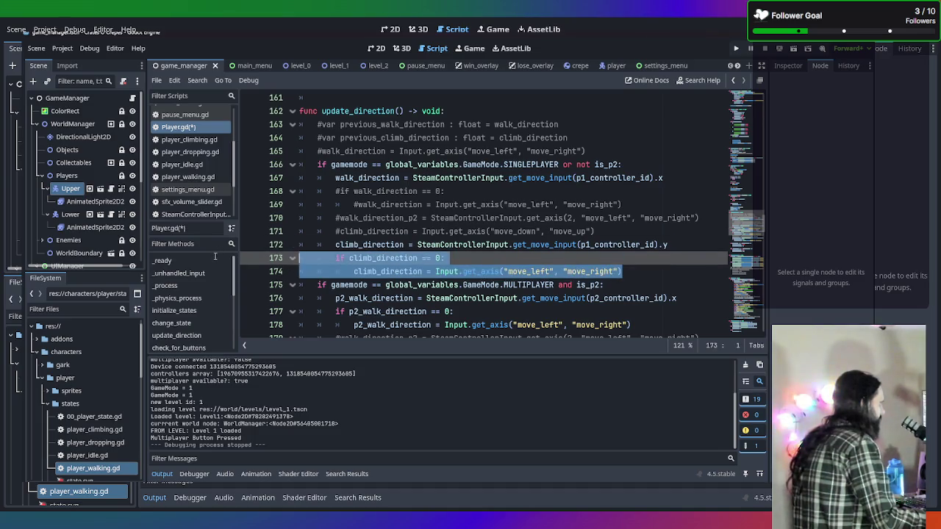
key(ctrl+k)
Step: Comment out the player-two fallback lines 177–178 and 182–183, then relaunch the game
scroll(302, 197, down, 2)
drag(319, 232, 677, 247)
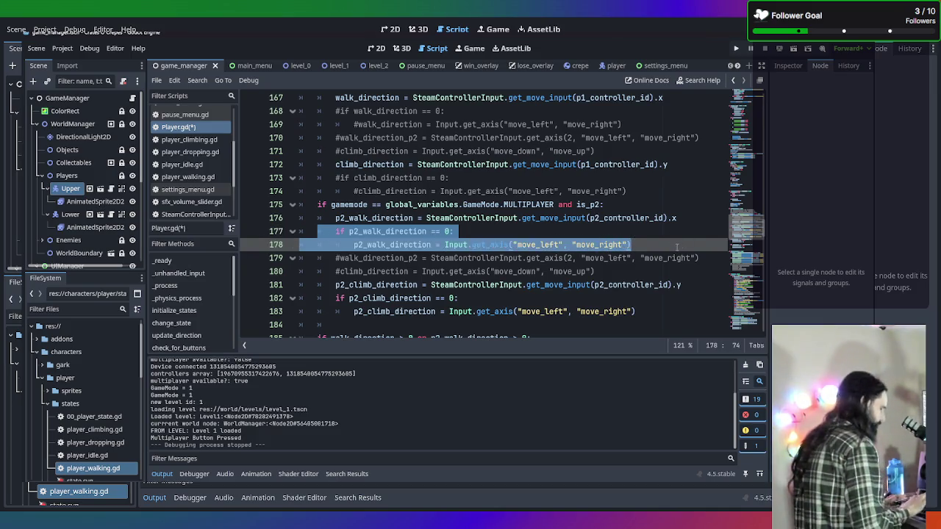
scroll(673, 250, down, 8)
shift+click(669, 257)
scroll(665, 272, up, 8)
mouse_move(636, 311)
mouse_down()
mouse_move(308, 298)
mouse_move(243, 285)
mouse_move(240, 294)
mouse_up()
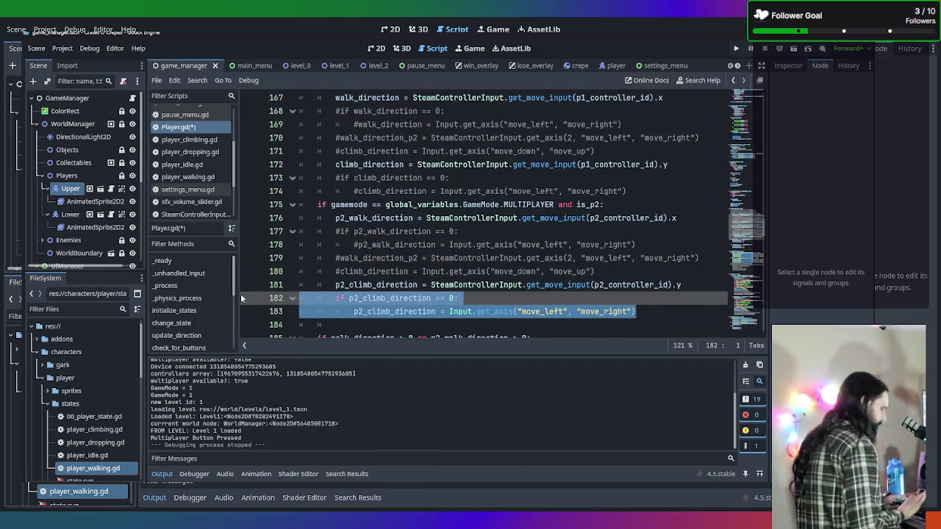
key(ctrl+k)
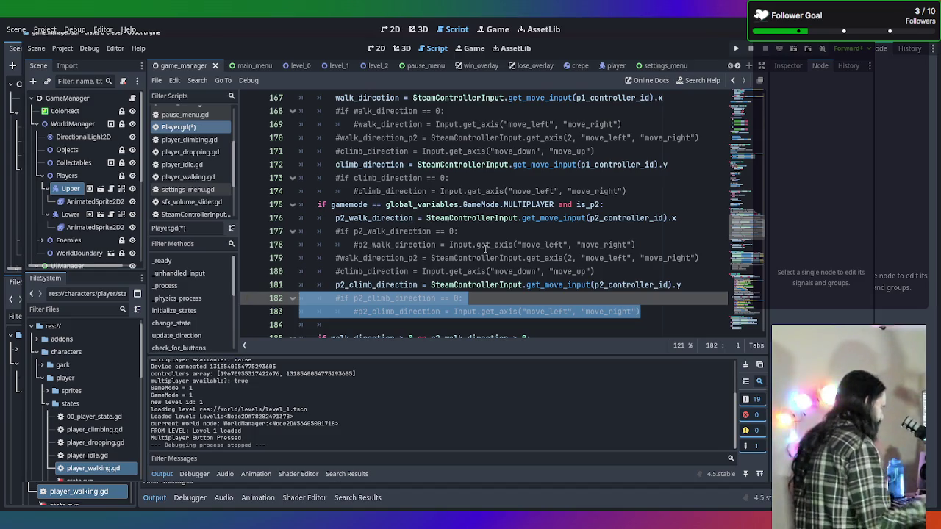
key(F5)
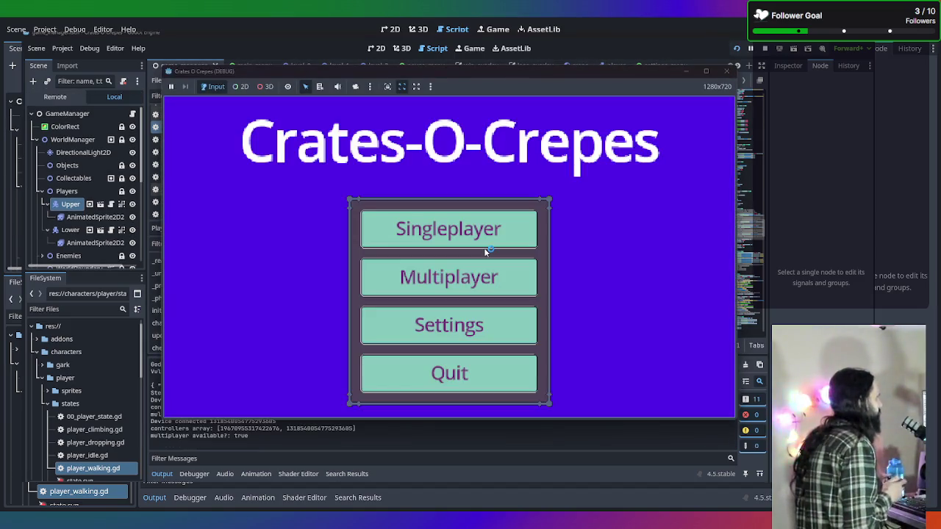
Step: Run a quick multiplayer test walking right and left, close the game, and return to the script
click(484, 272)
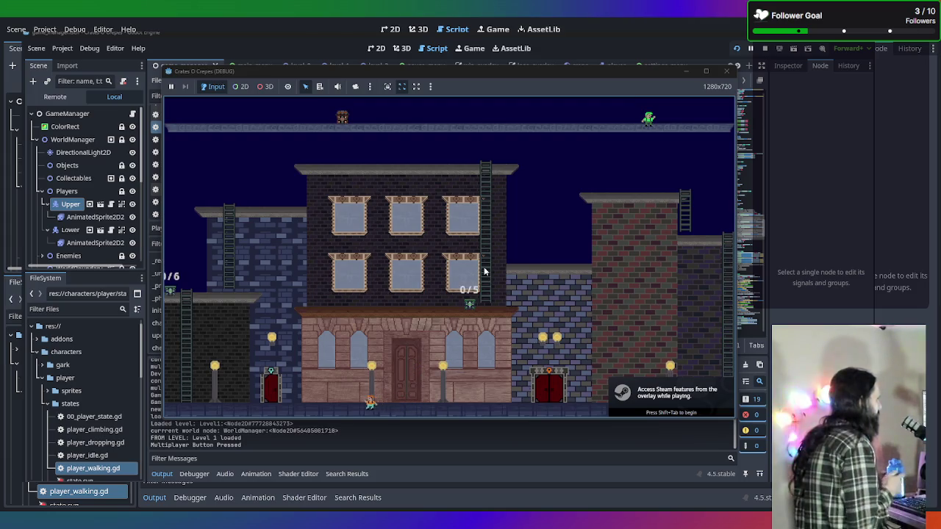
key(Right)
key(Left)
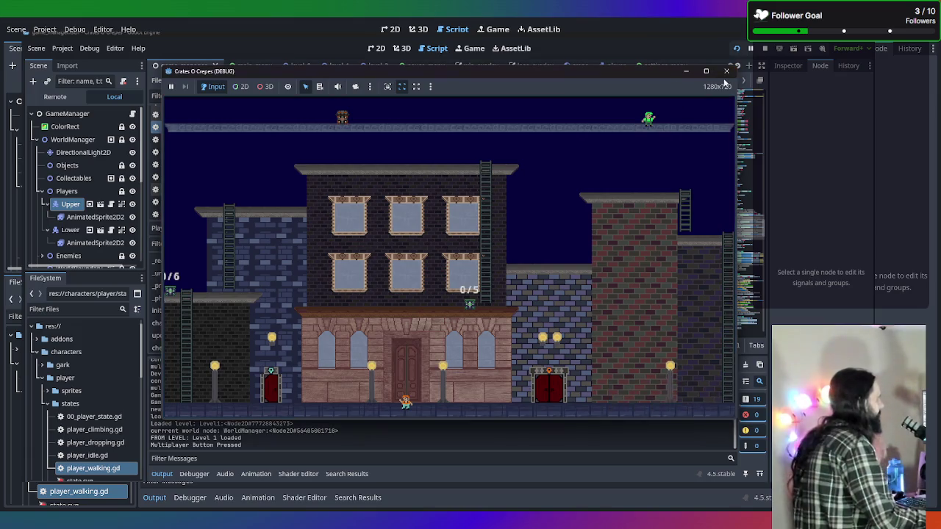
click(726, 71)
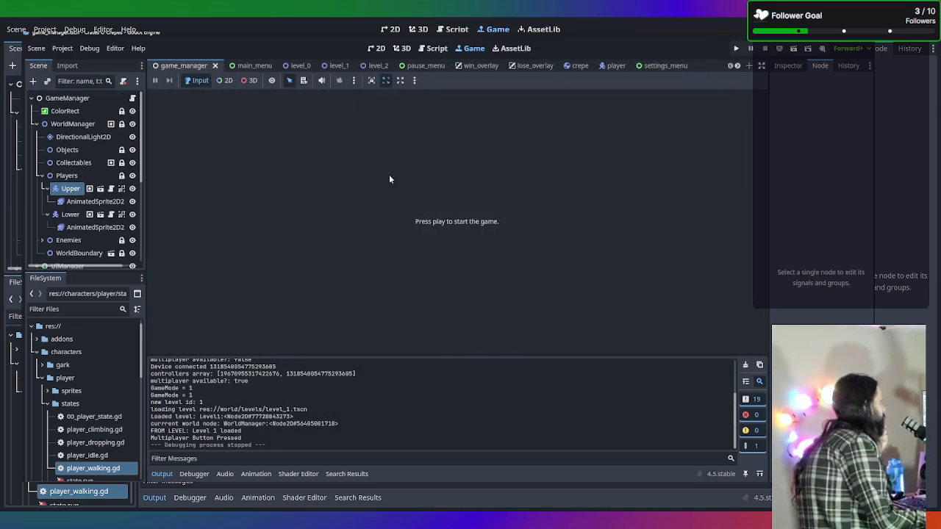
click(437, 47)
Step: Undo the commenting to restore the keyboard fallback lines, and save Player.gd
key(ctrl+z)
key(ctrl+z)
key(ctrl+z)
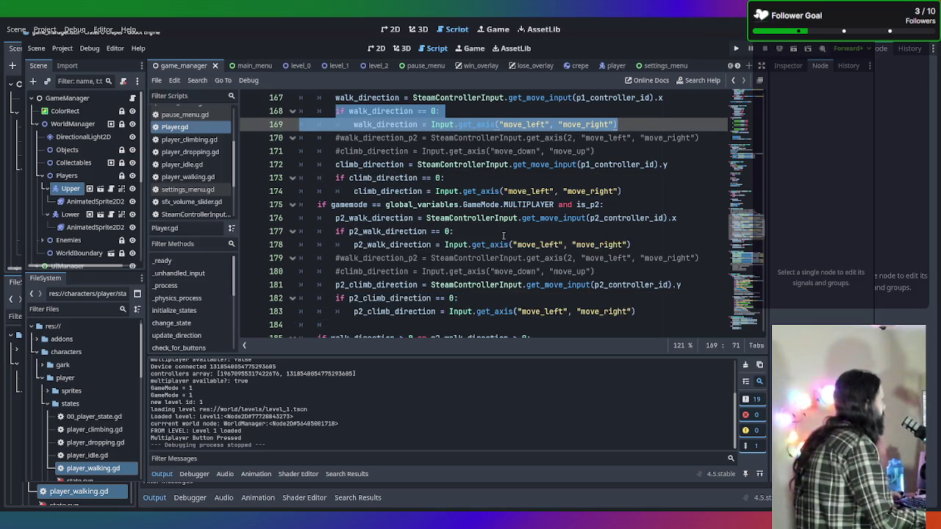
scroll(503, 234, up, 2)
click(534, 178)
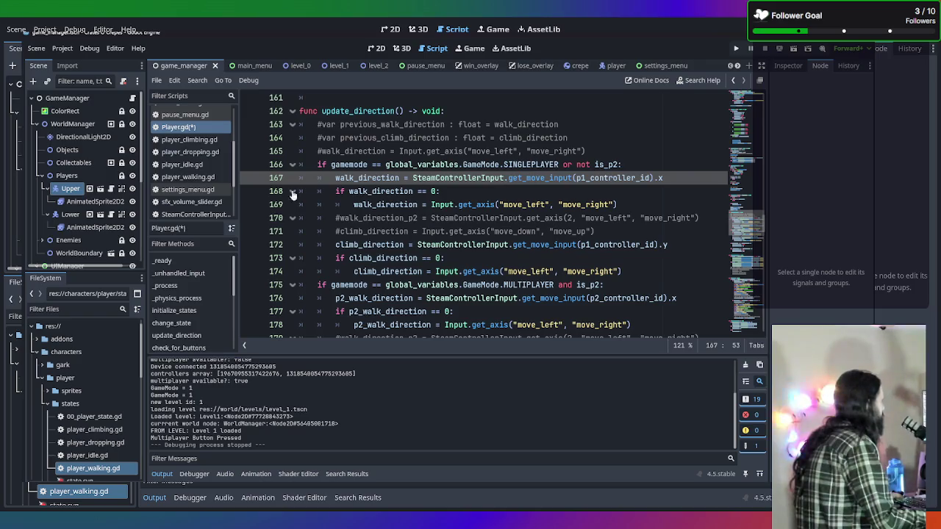
key(ctrl+s)
Step: Open player_walking.gd and read through its code
scroll(200, 207, down, 1)
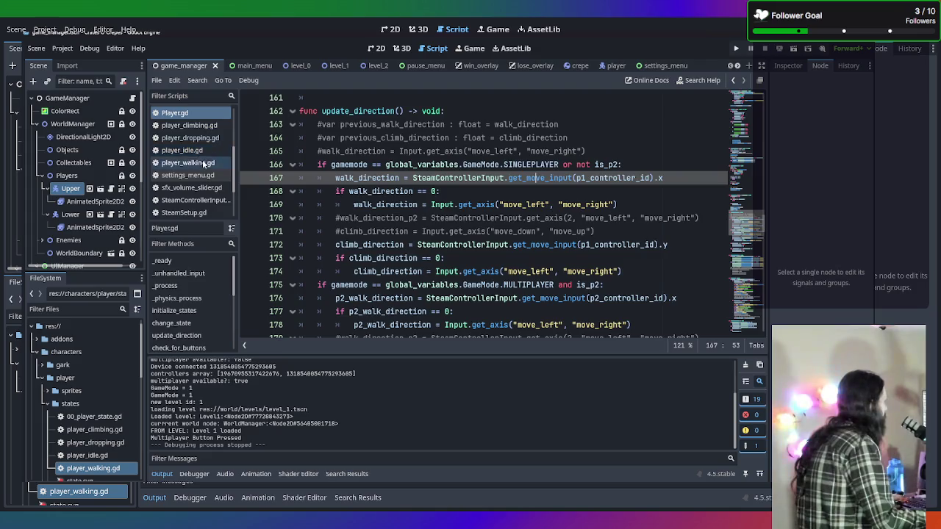
click(204, 164)
scroll(456, 218, down, 6)
scroll(456, 218, up, 2)
scroll(463, 245, down, 2)
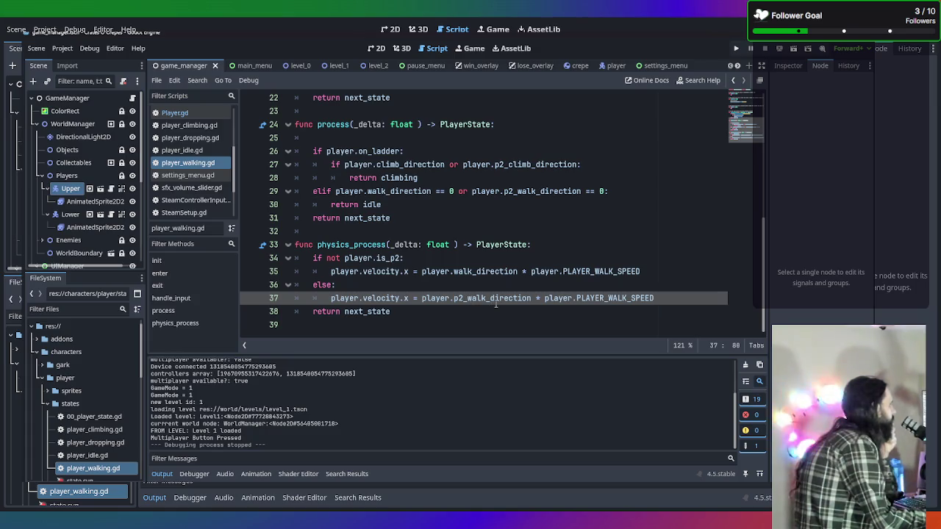
mouse_move(586, 298)
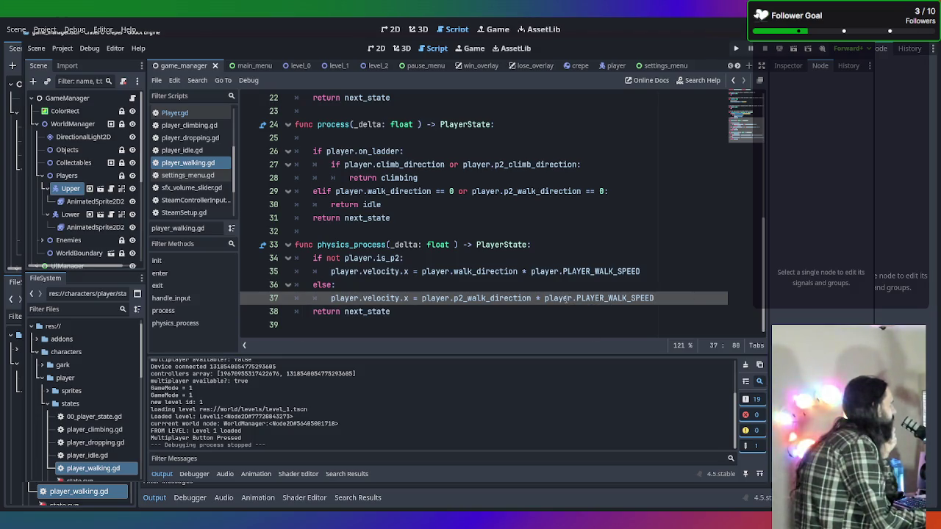
scroll(567, 299, up, 1)
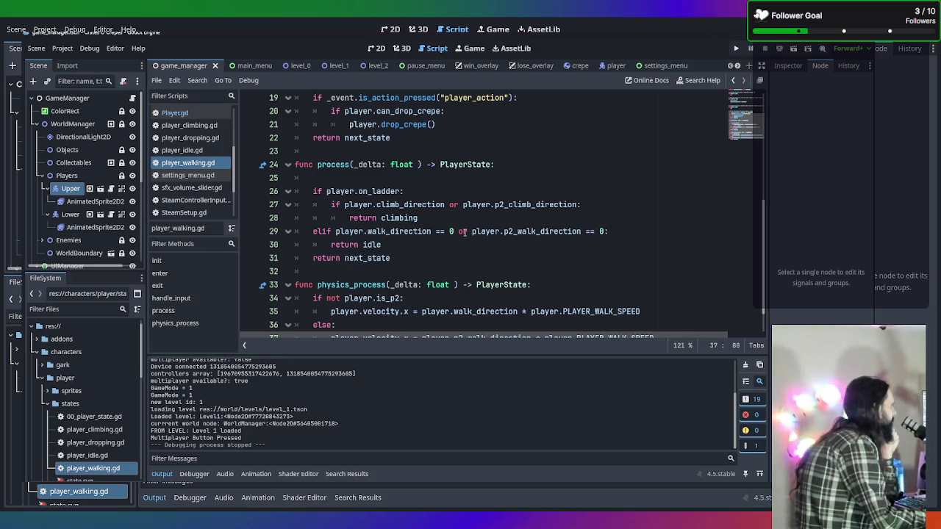
scroll(423, 227, up, 1)
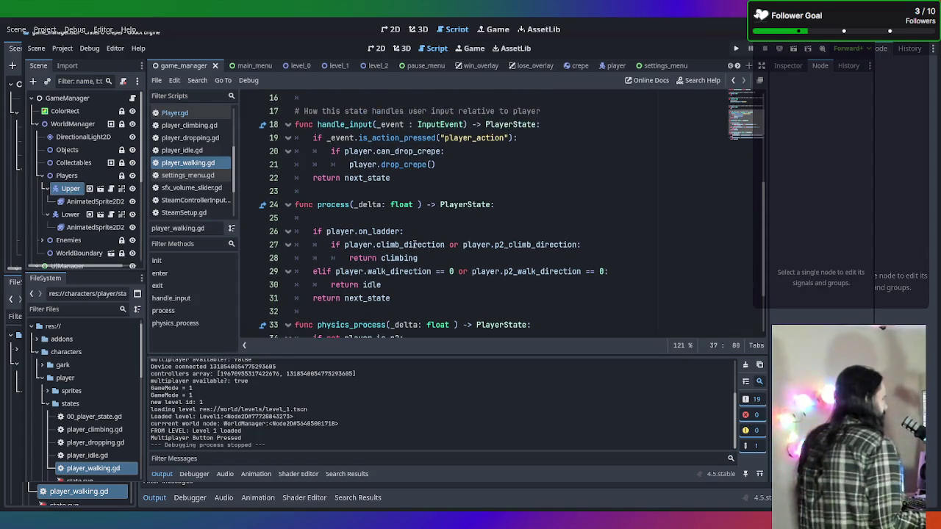
scroll(433, 237, down, 1)
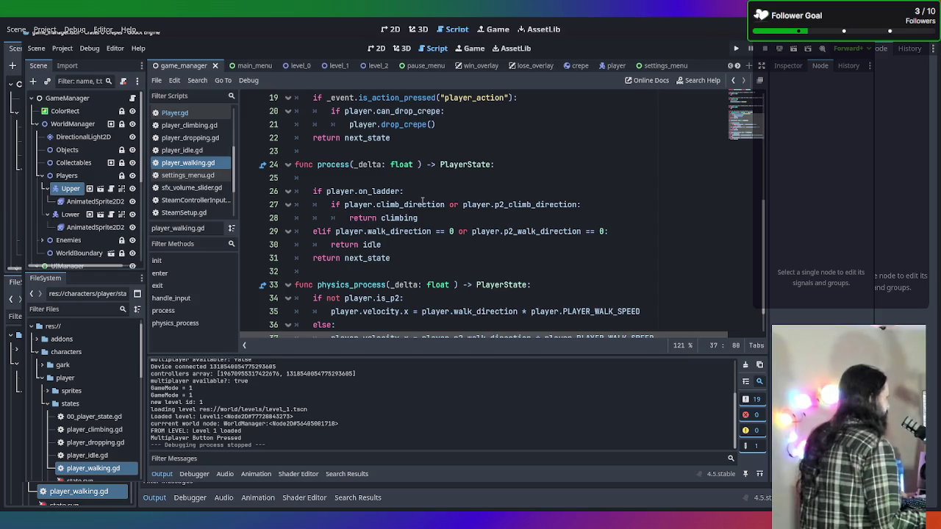
Step: Inspect the ladder climb check on line 27, then open player_idle.gd
click(447, 205)
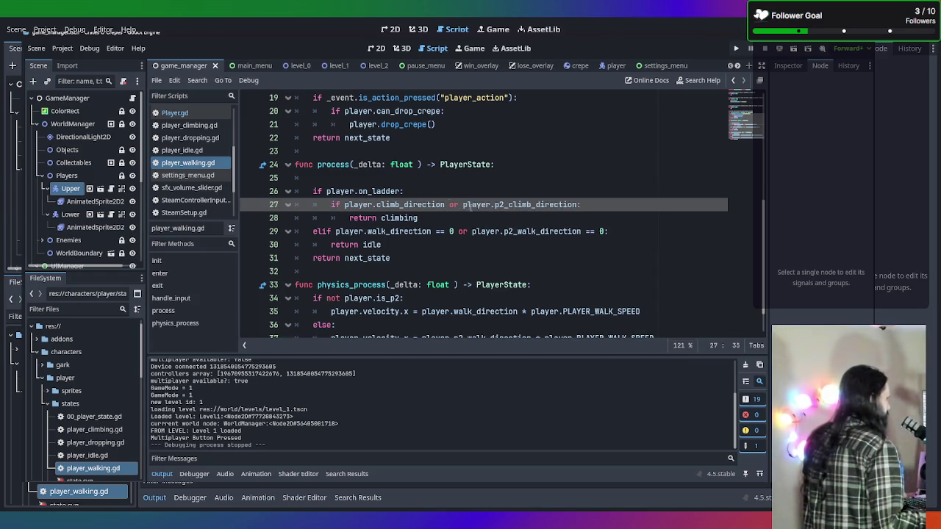
scroll(466, 214, up, 1)
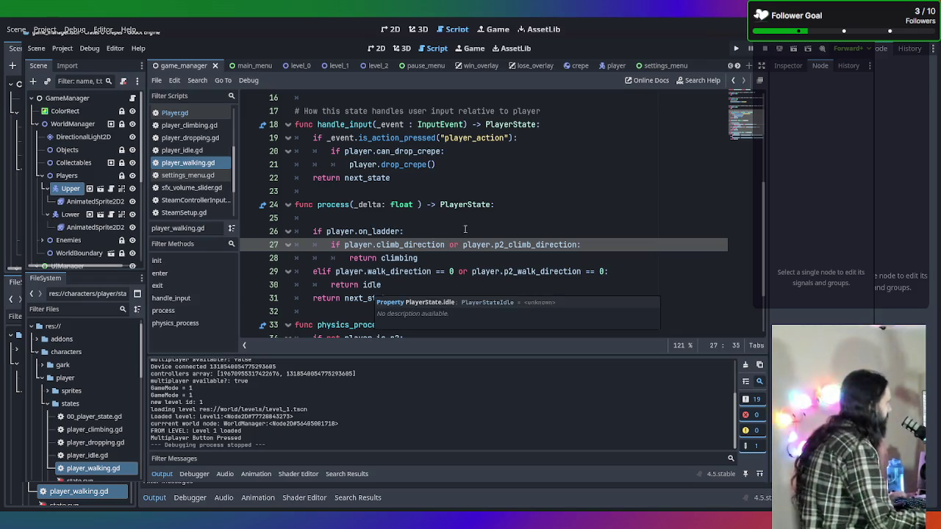
scroll(475, 257, down, 1)
scroll(475, 257, down, 1)
scroll(441, 255, up, 3)
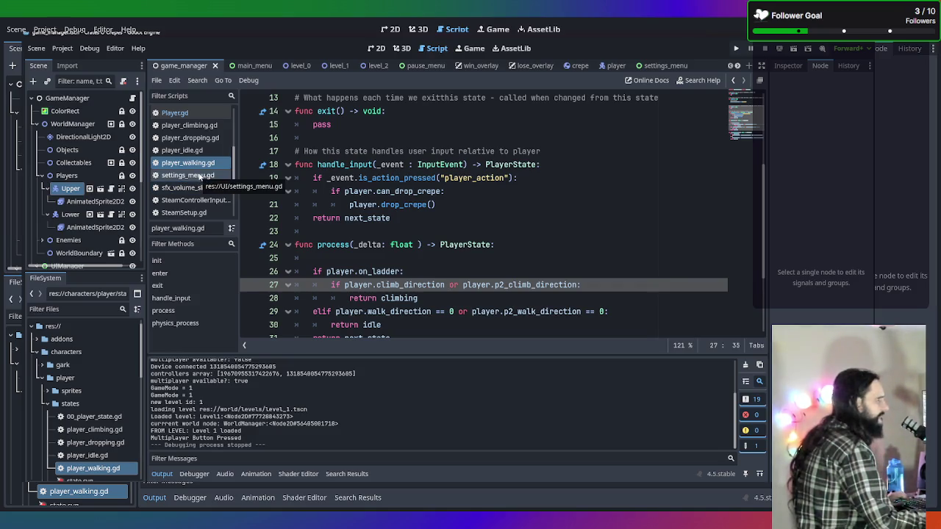
scroll(195, 176, up, 2)
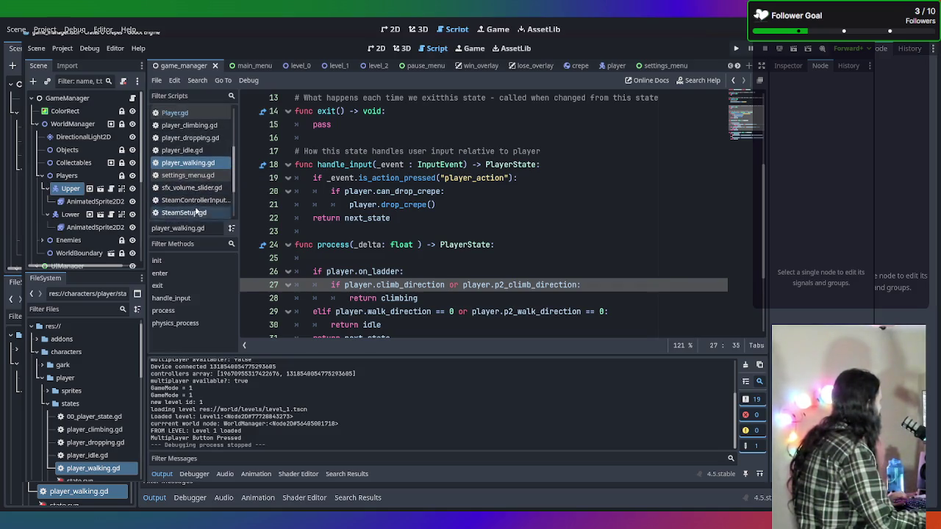
click(192, 165)
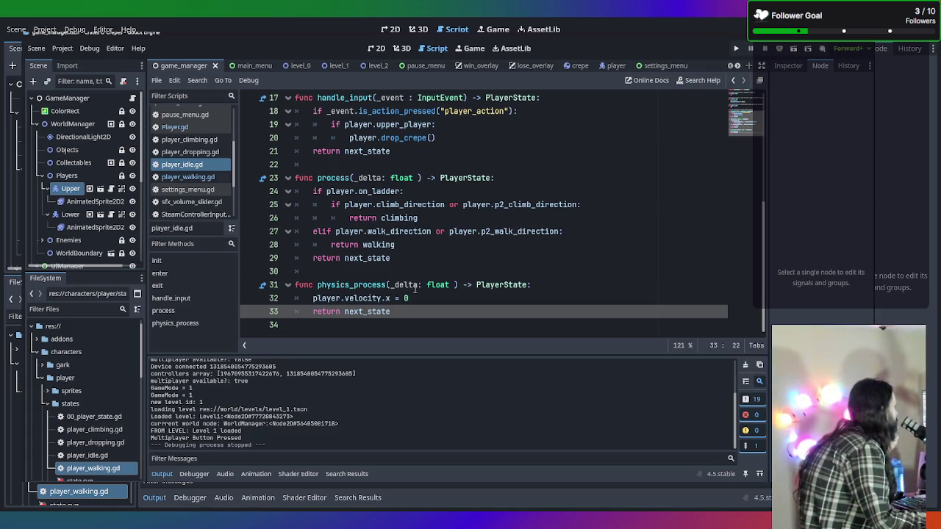
Step: Browse player_dropping.gd, player_idle.gd, settings_menu.gd and player_walking.gd, ending in Player.gd
scroll(437, 281, up, 4)
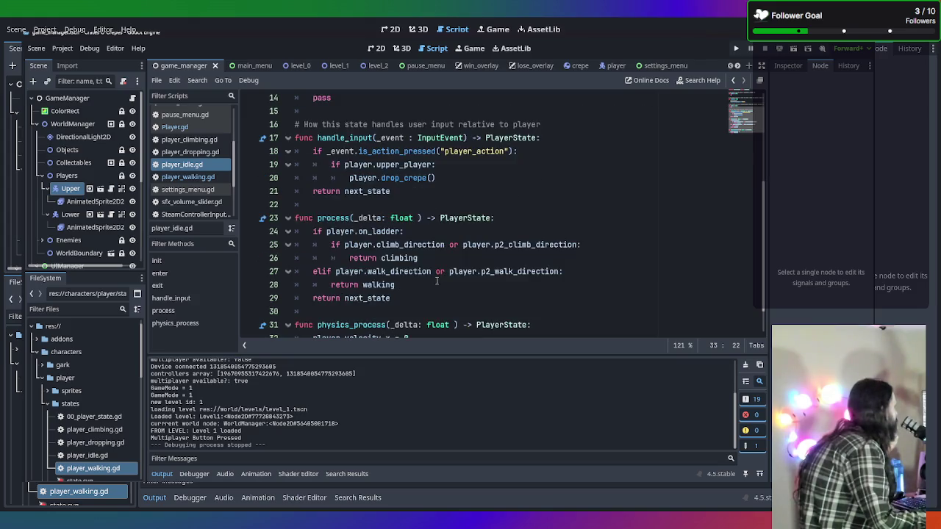
scroll(437, 280, up, 4)
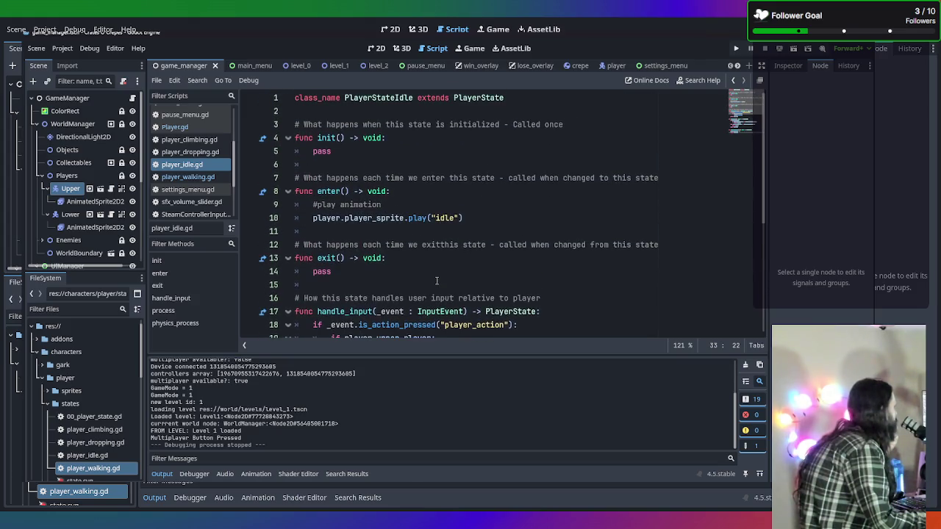
click(183, 152)
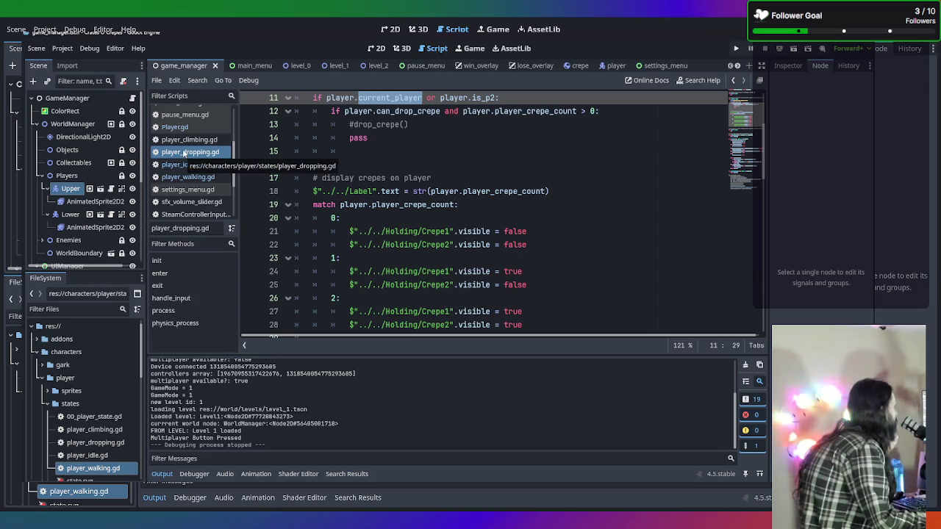
click(176, 165)
click(184, 189)
click(185, 177)
scroll(207, 154, up, 1)
scroll(206, 162, up, 4)
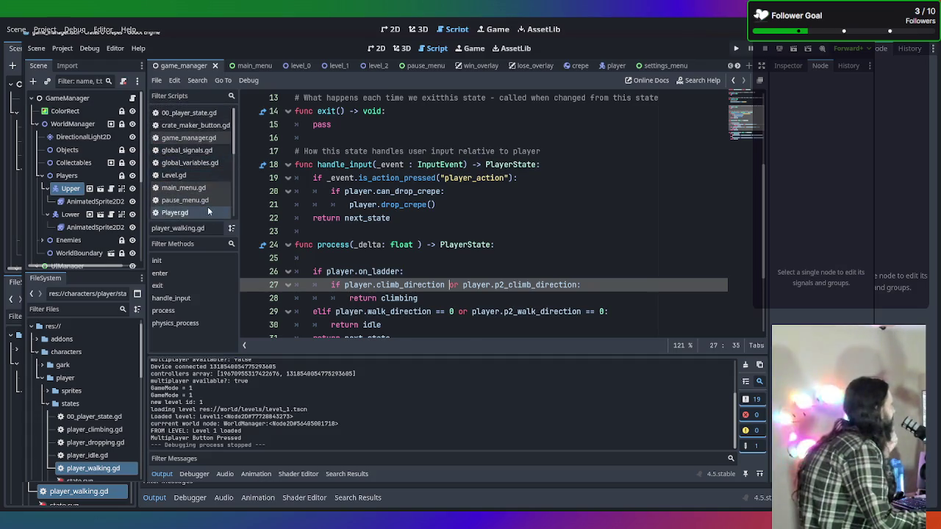
click(176, 212)
Step: Scroll through Player.gd, then open Find in Files with 'move' as the search term
scroll(446, 164, up, 3)
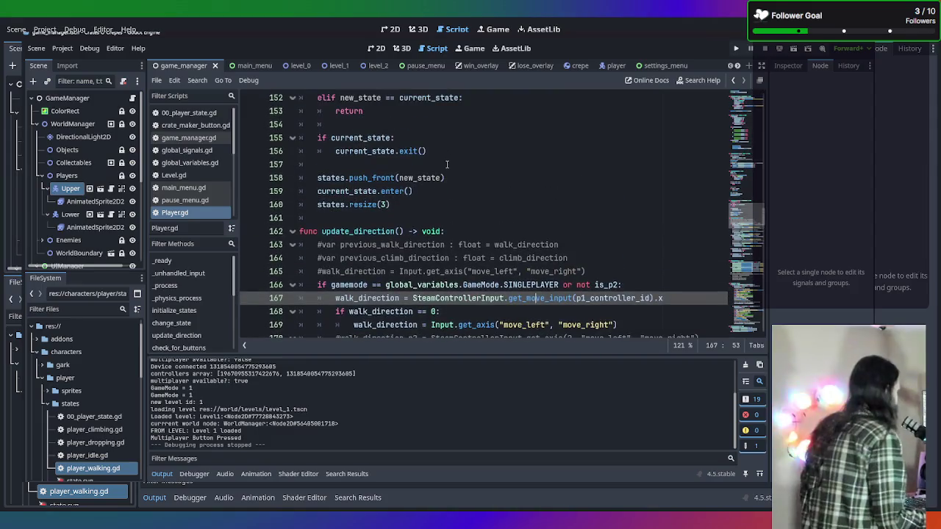
scroll(457, 179, up, 2)
scroll(450, 183, down, 10)
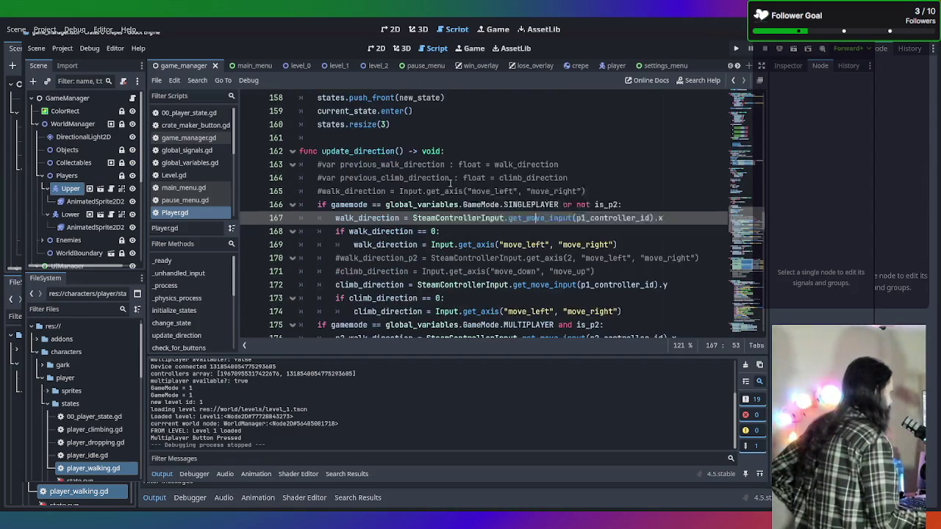
scroll(443, 179, down, 2)
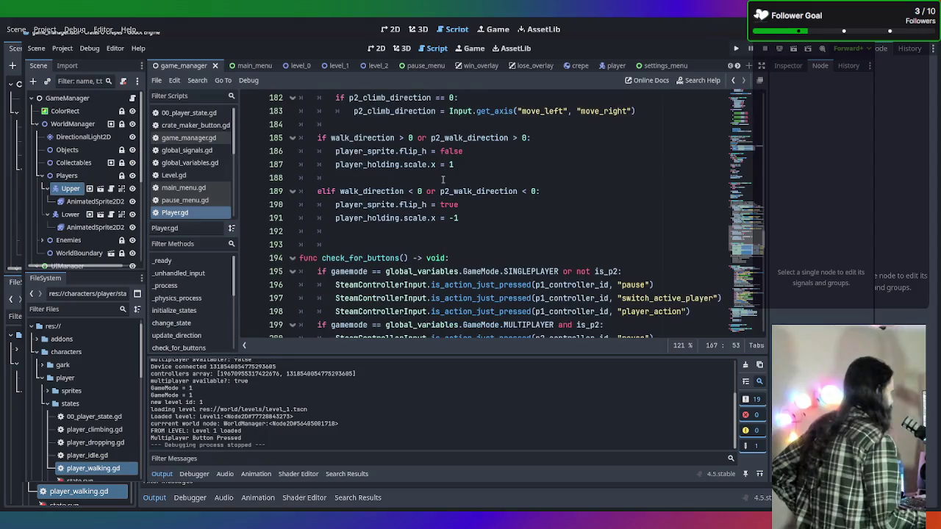
scroll(443, 178, up, 4)
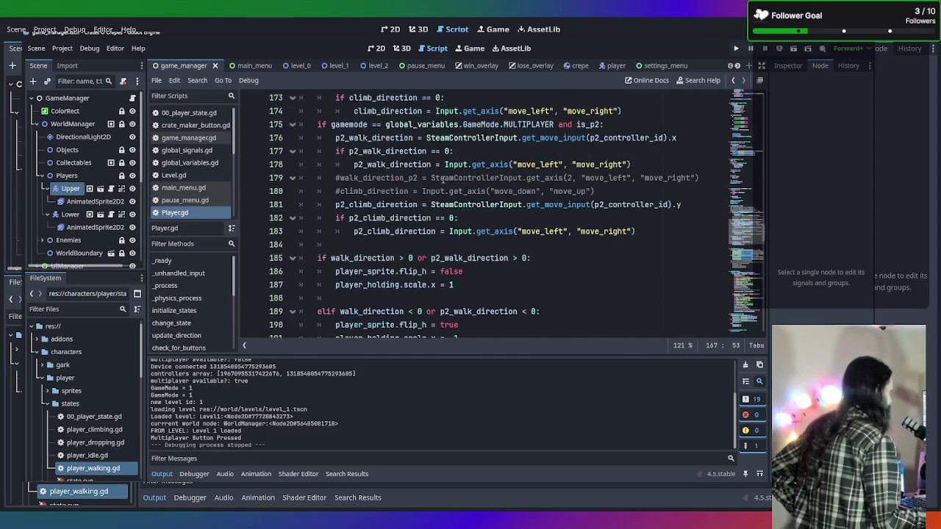
scroll(443, 178, down, 7)
scroll(443, 179, up, 18)
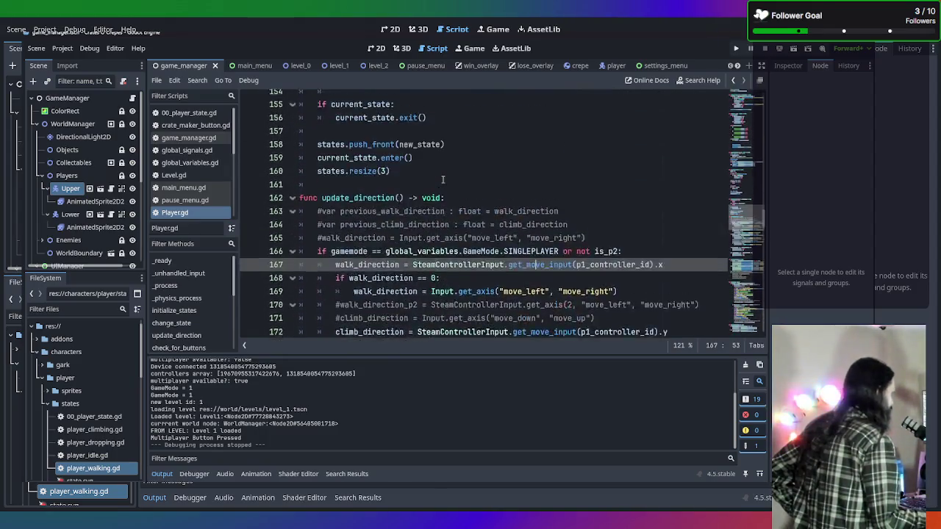
scroll(443, 179, up, 4)
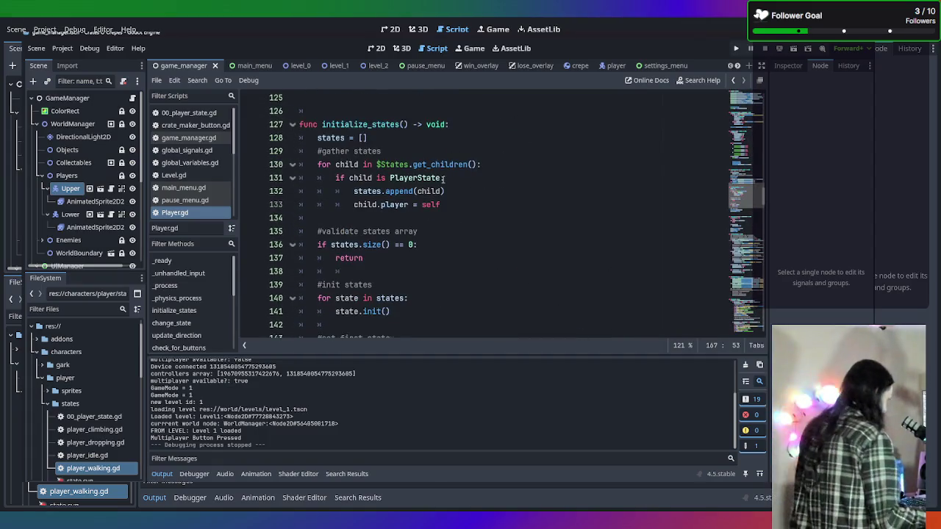
key(ctrl+shift+f)
text(move)
key(Tab)
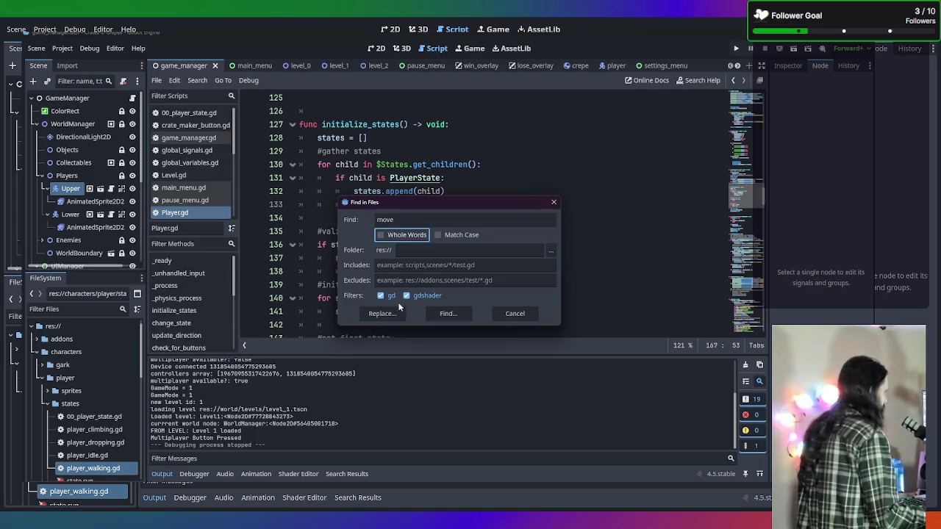
Step: Run the project-wide 'move' search, then search Player.gd for 'move_an'
click(462, 312)
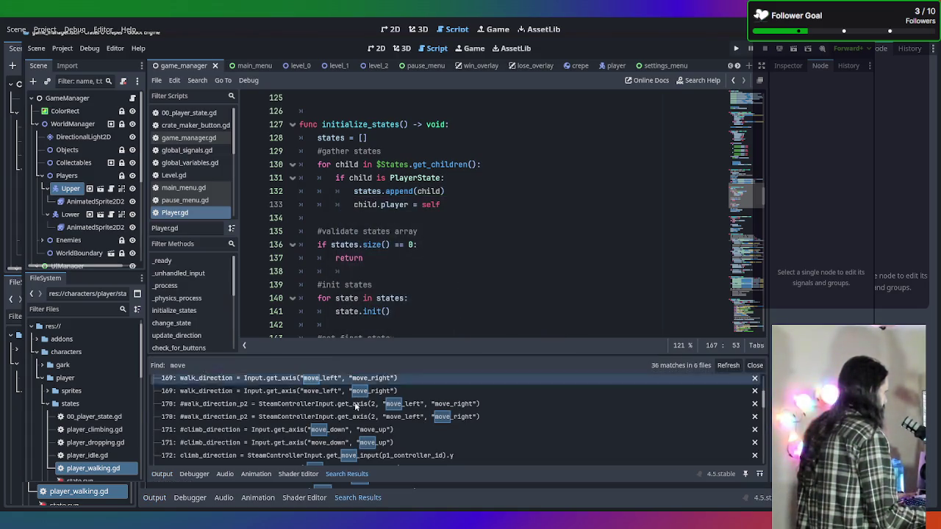
click(529, 267)
key(ctrl+f)
text(move_am)
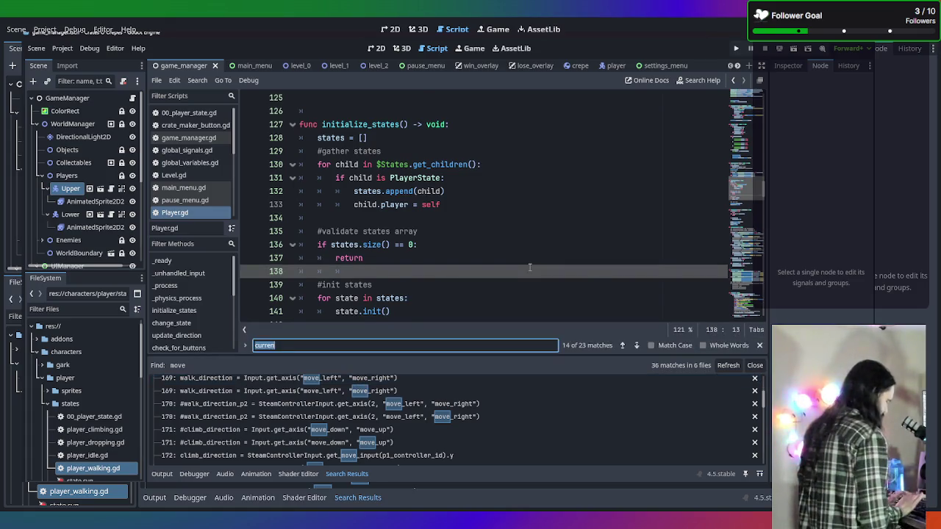
key(BackSpace)
text(n)
Step: Review the move_and_slide call on line 119, then launch a singleplayer game
scroll(514, 208, up, 3)
scroll(486, 214, up, 1)
scroll(487, 215, down, 4)
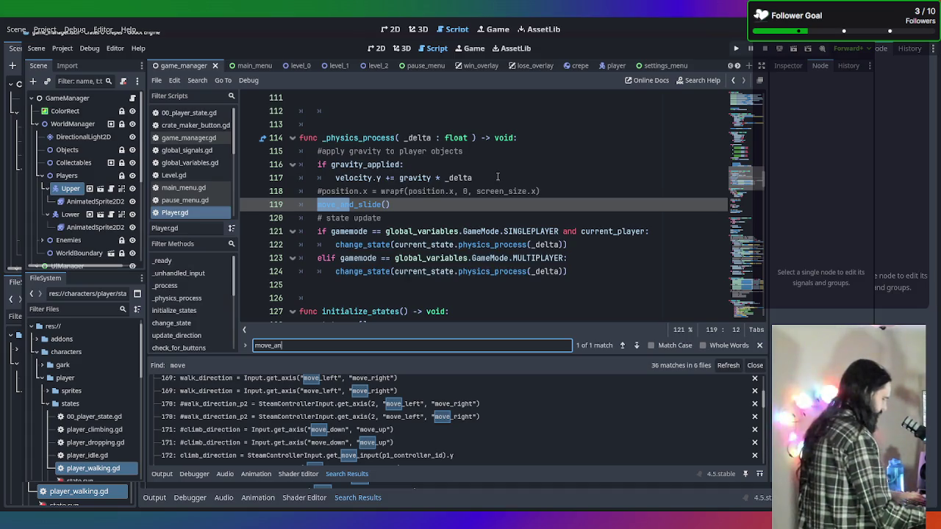
key(F5)
click(448, 228)
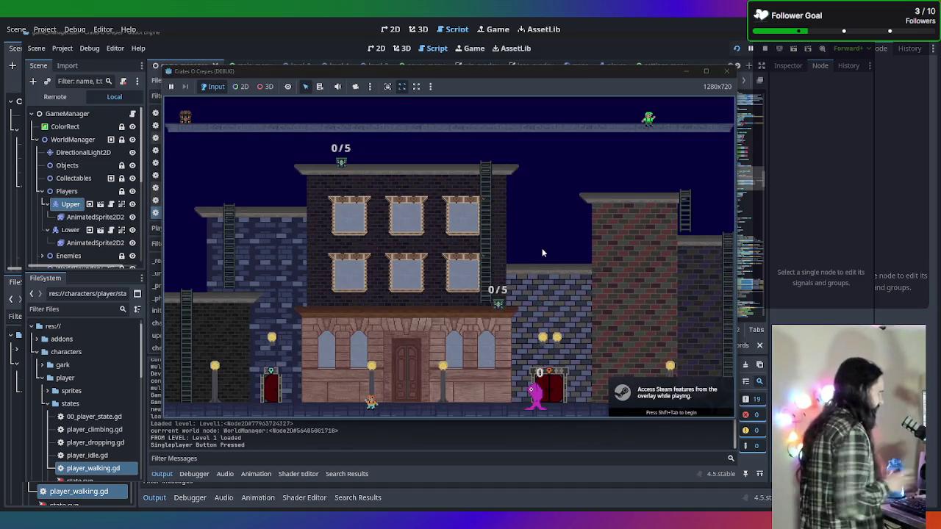
Step: Switch the active player, walk the green character right along the top ledge, then close the game
key(Tab)
key(Tab)
key(Right)
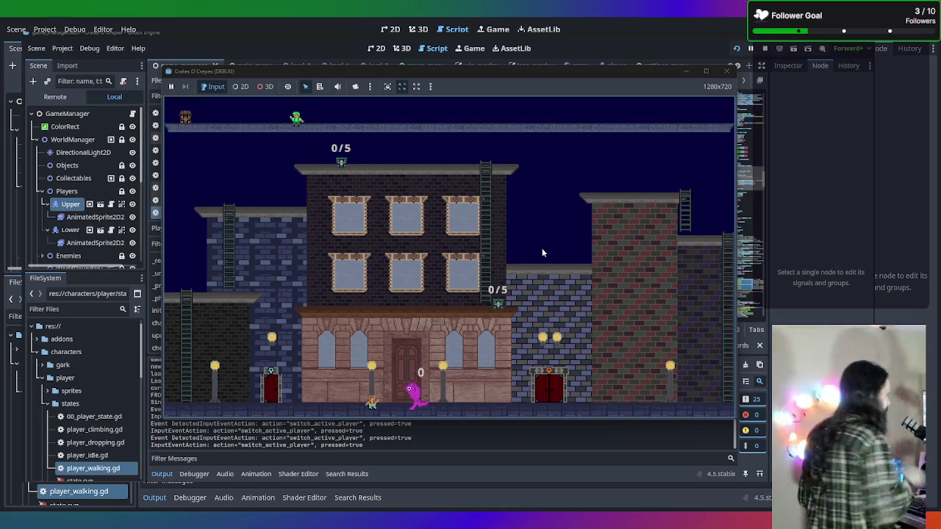
click(737, 69)
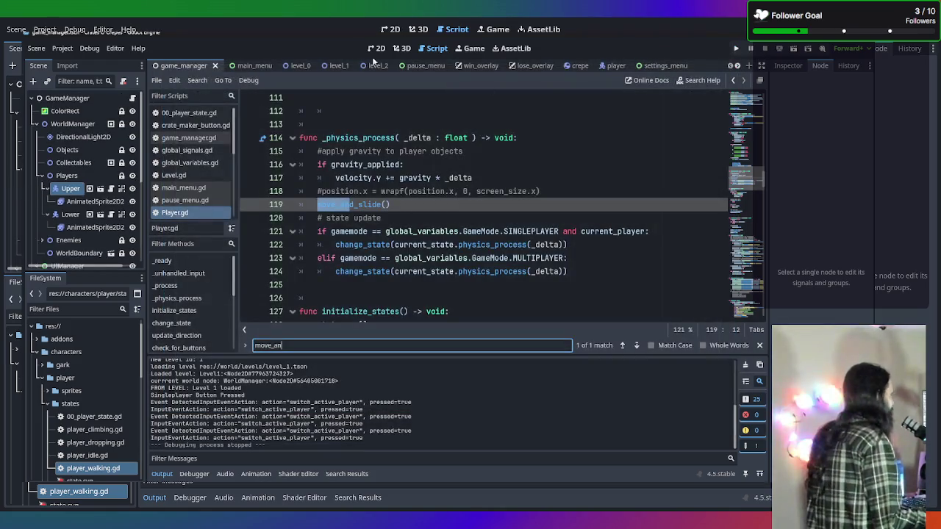
Step: Open 00_player_state.gd and scroll through its init and enter functions
click(199, 99)
click(189, 112)
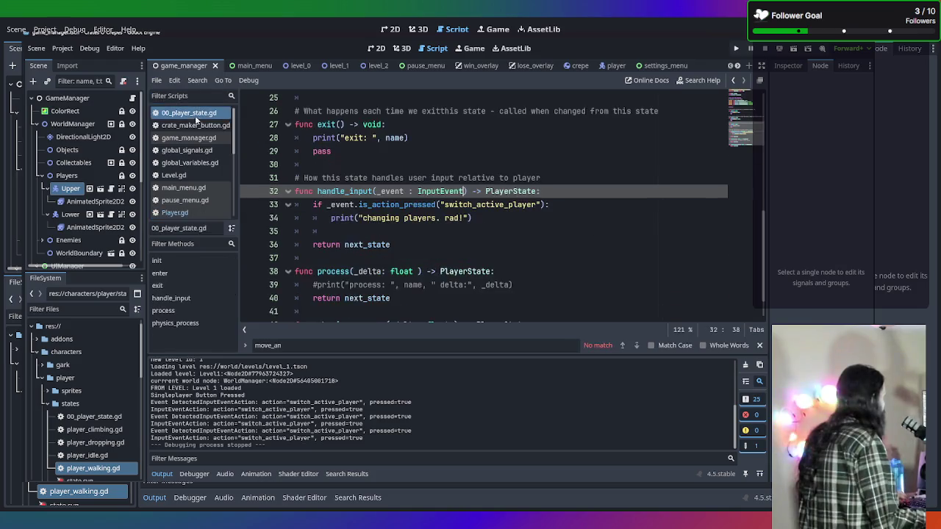
scroll(463, 154, down, 1)
scroll(460, 205, up, 6)
scroll(459, 205, up, 3)
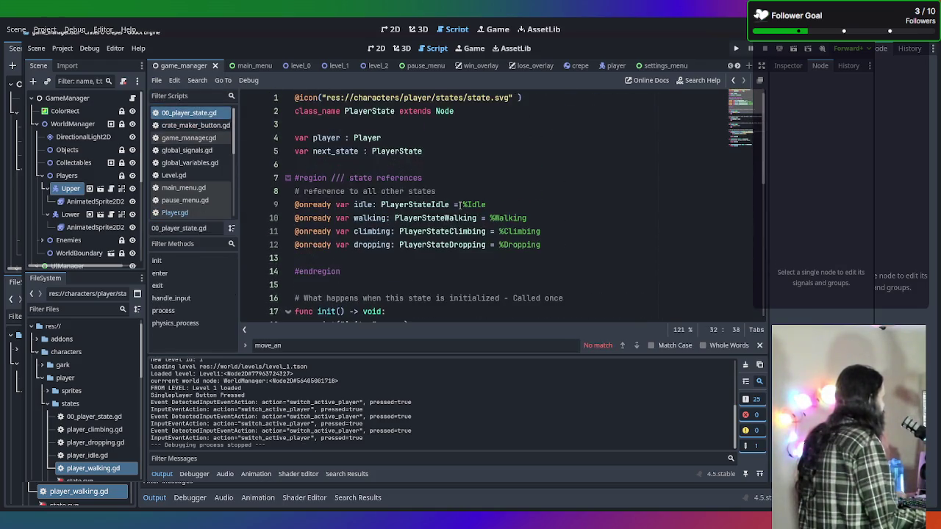
scroll(431, 153, down, 3)
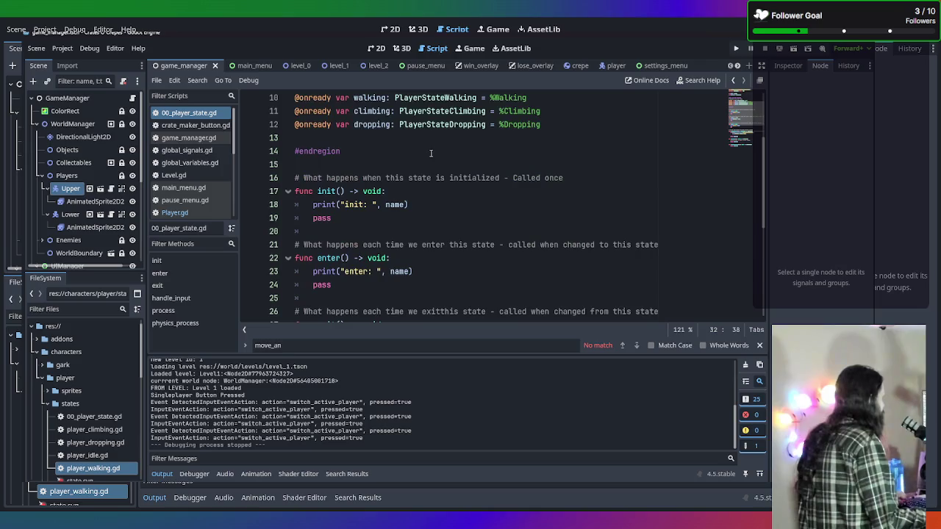
scroll(430, 153, down, 1)
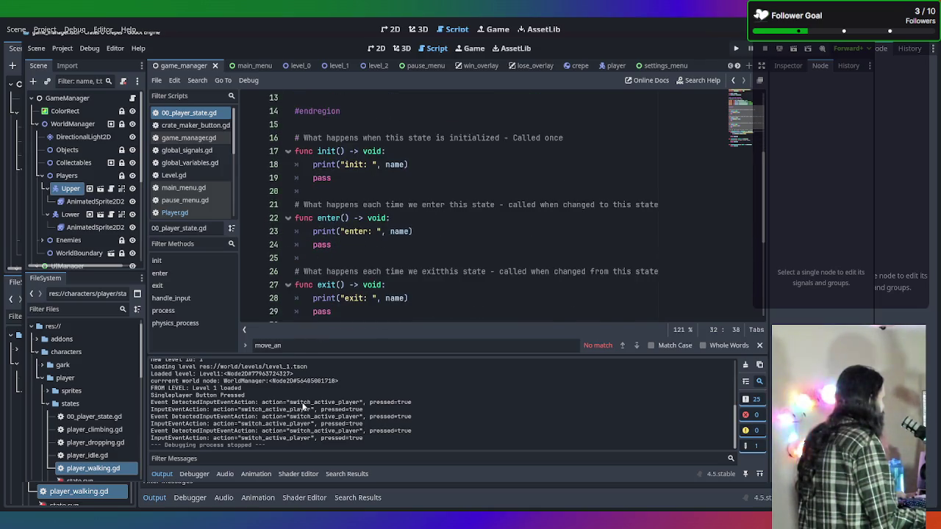
scroll(382, 257, up, 3)
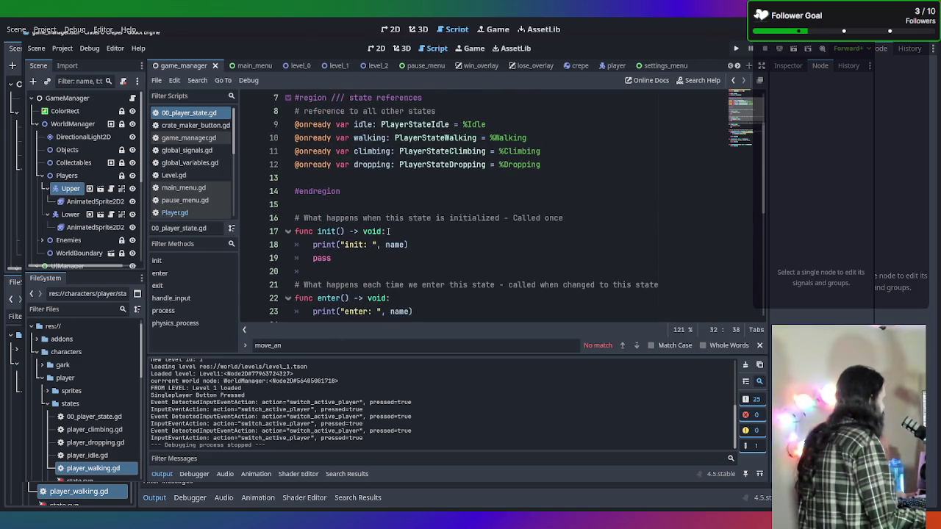
scroll(387, 230, down, 3)
scroll(387, 235, up, 3)
Step: Add an empty line after enter()'s print in 00_player_state.gd, then remove it again
click(428, 249)
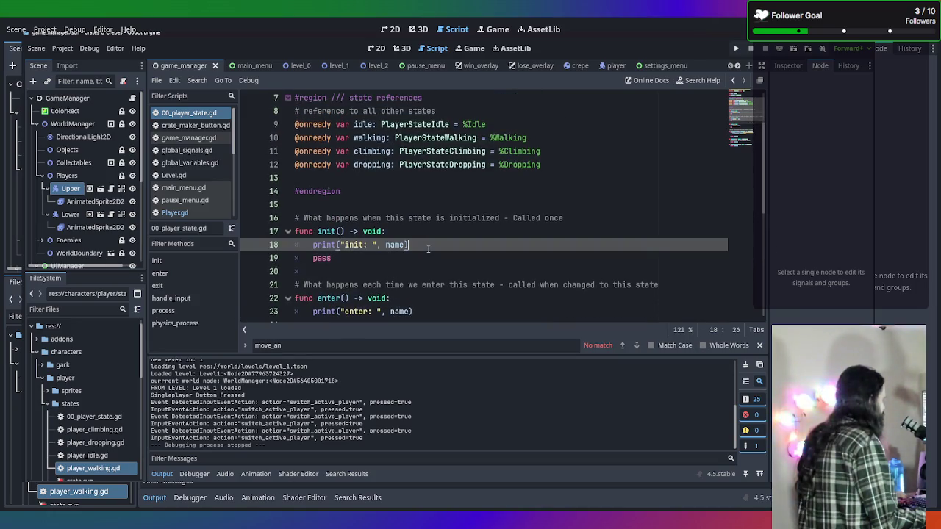
scroll(428, 241, down, 3)
click(465, 230)
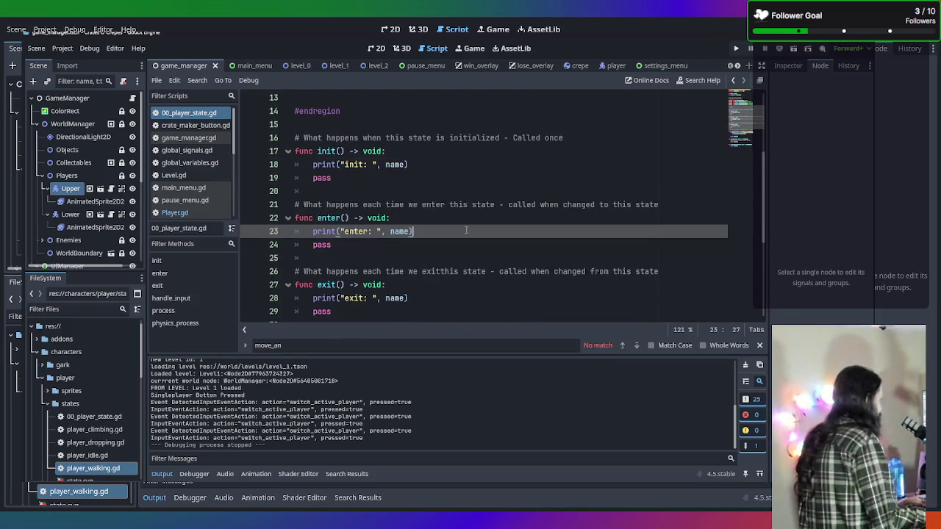
key(Return)
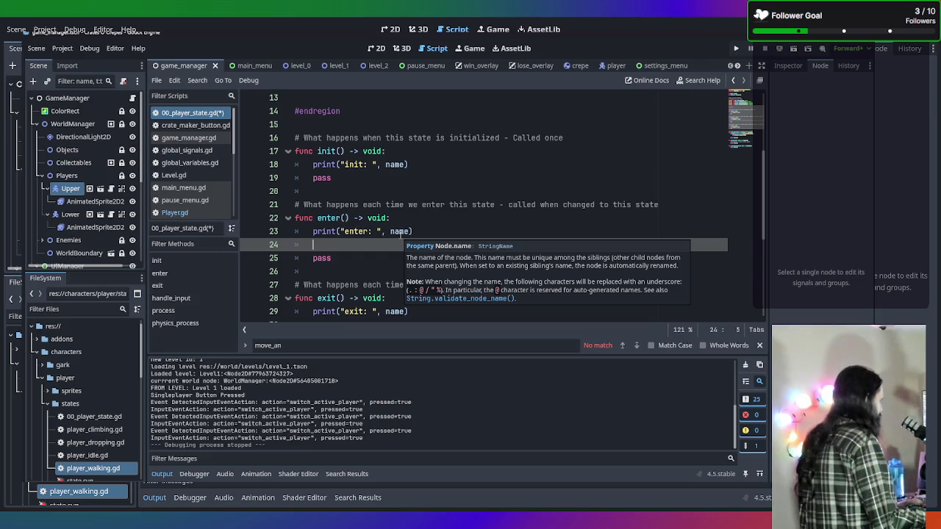
scroll(246, 441, up, 5)
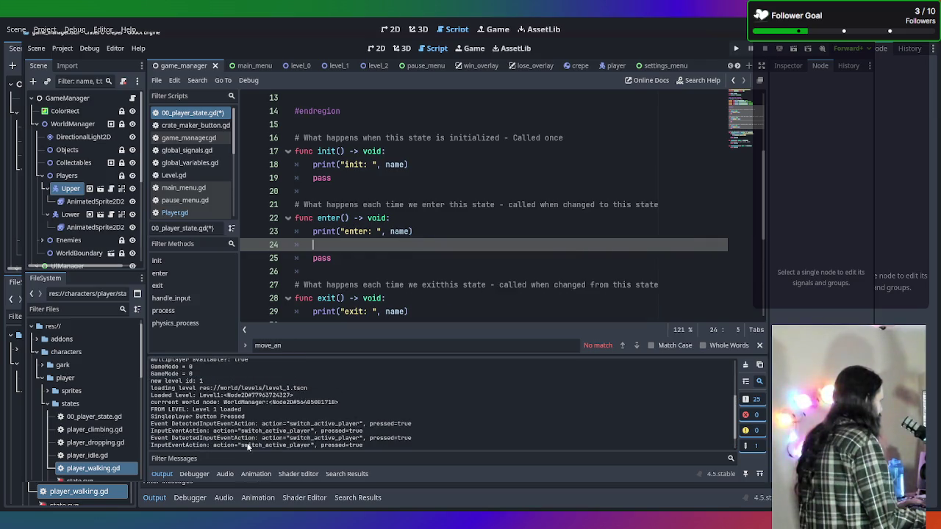
scroll(252, 426, down, 5)
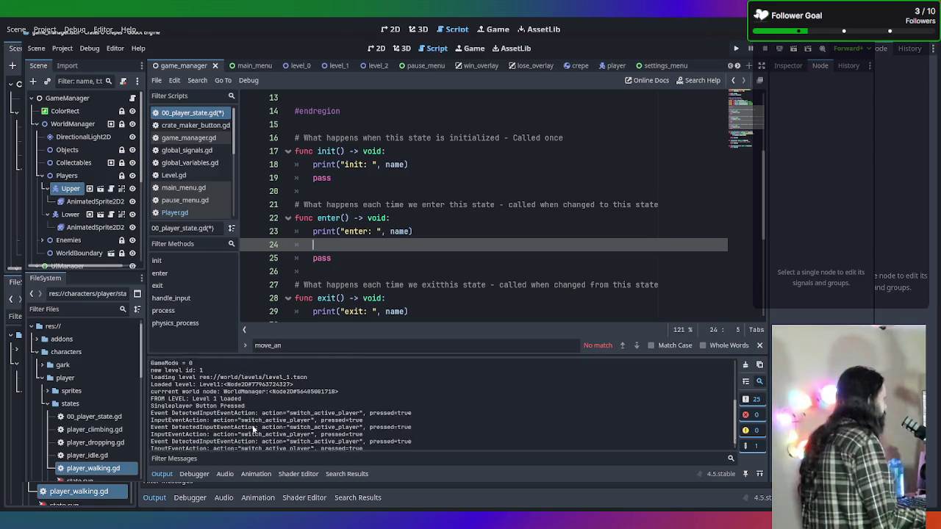
key(BackSpace)
key(BackSpace)
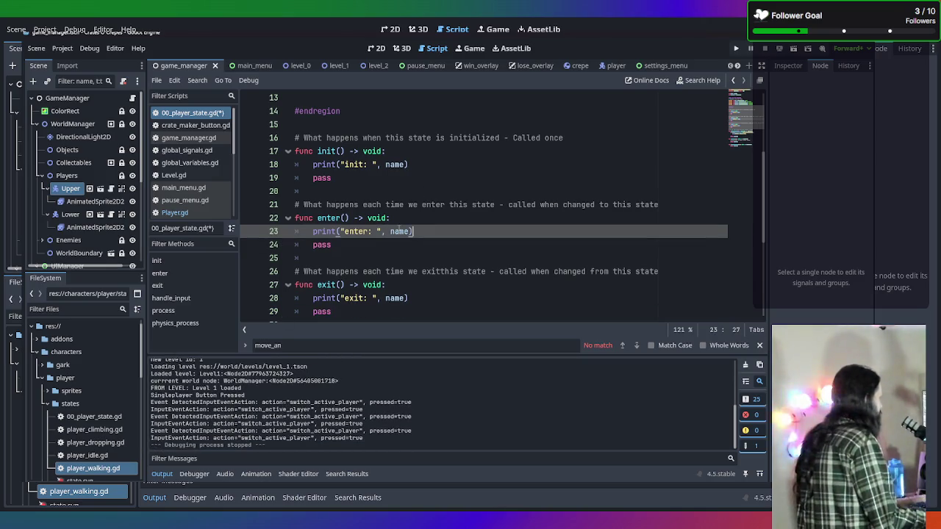
click(188, 200)
Step: Review the _ready function in main_menu.gd
click(184, 187)
scroll(294, 179, up, 5)
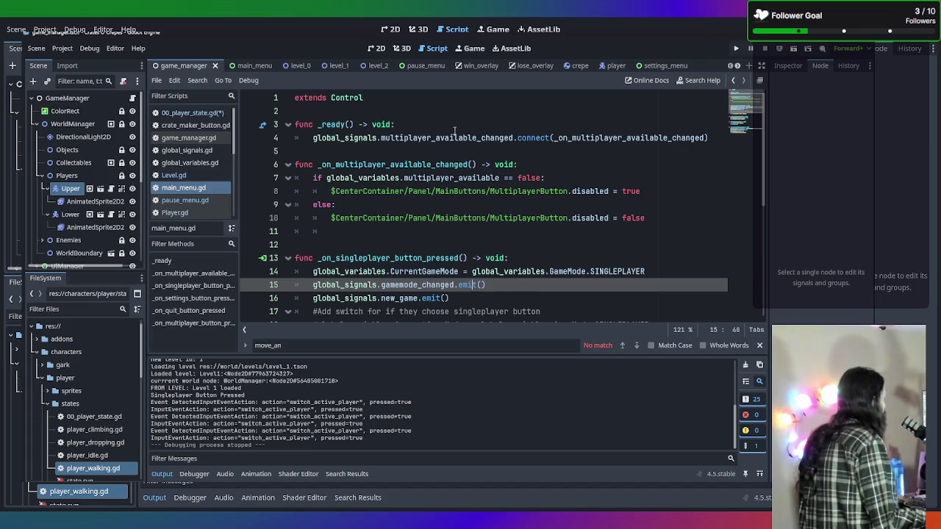
click(423, 125)
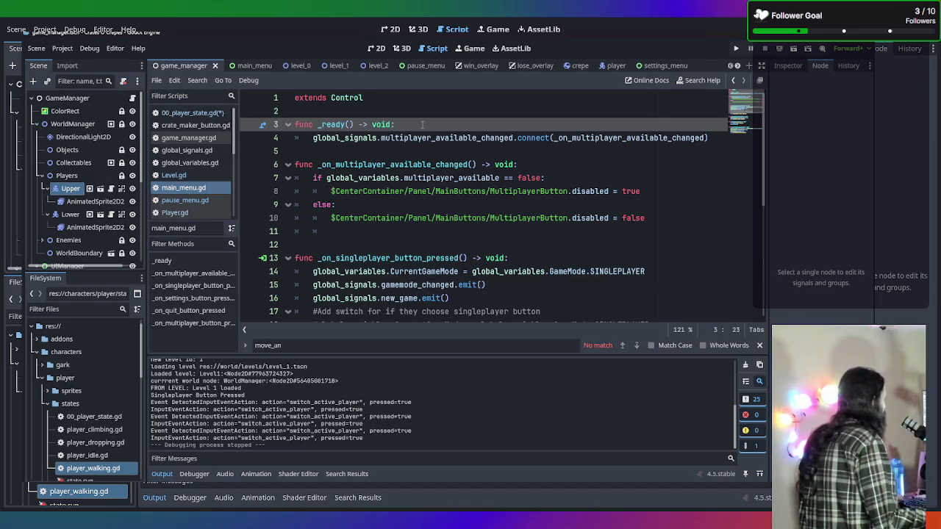
scroll(499, 169, down, 3)
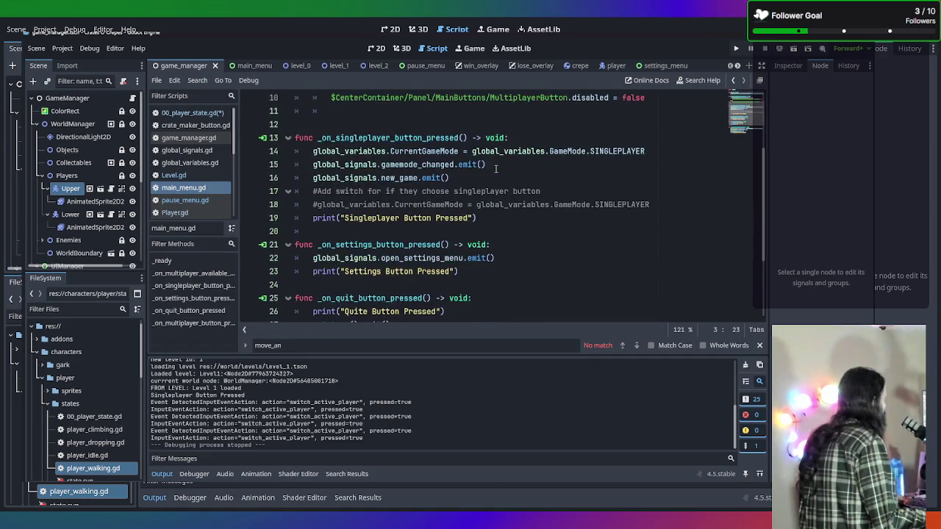
scroll(190, 184, down, 2)
Step: Paste print("enter: ", name) into player_climbing.gd's enter function and fix its indentation
click(189, 184)
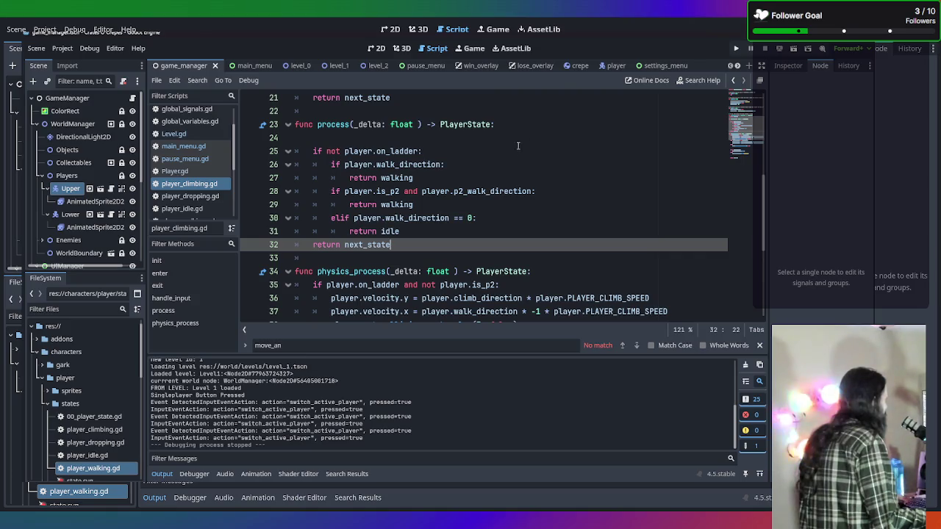
scroll(529, 169, up, 7)
click(539, 194)
click(542, 207)
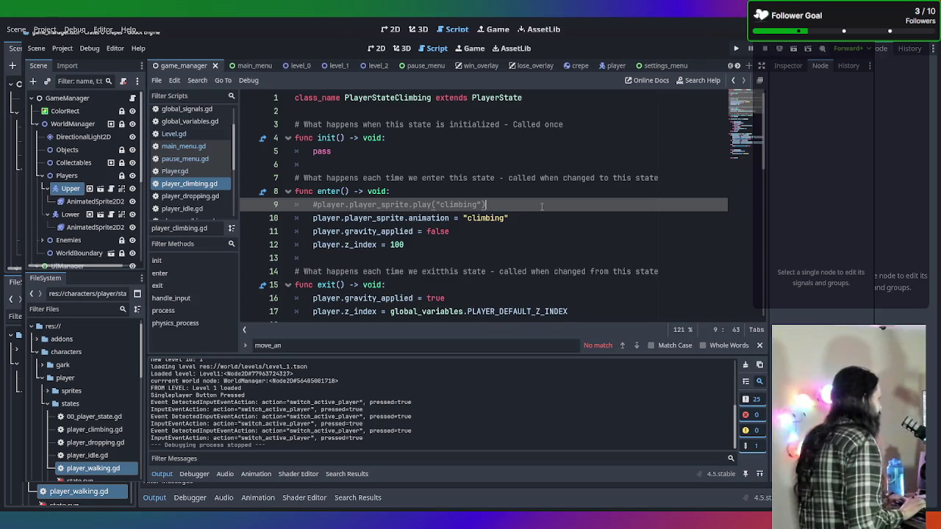
key(Return)
text(print("enter: ", name))
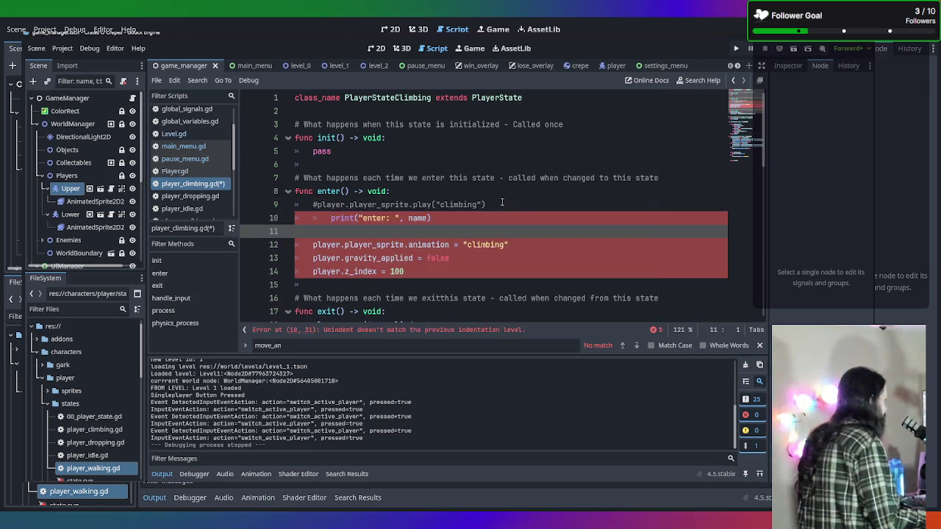
key(BackSpace)
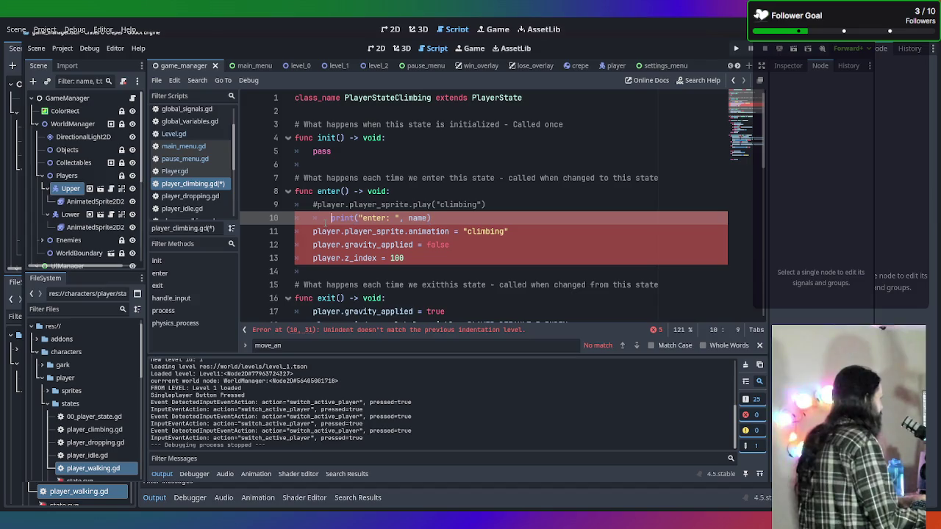
key(BackSpace)
key(Down)
key(shift+Up)
key(ctrl+c)
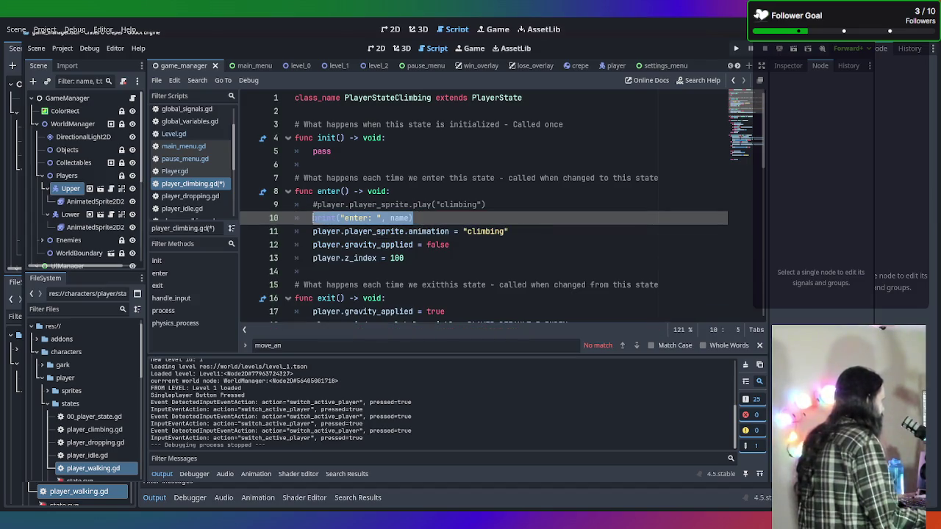
Step: Check the existing entering print in player_dropping.gd's enter function
click(186, 196)
scroll(463, 158, up, 2)
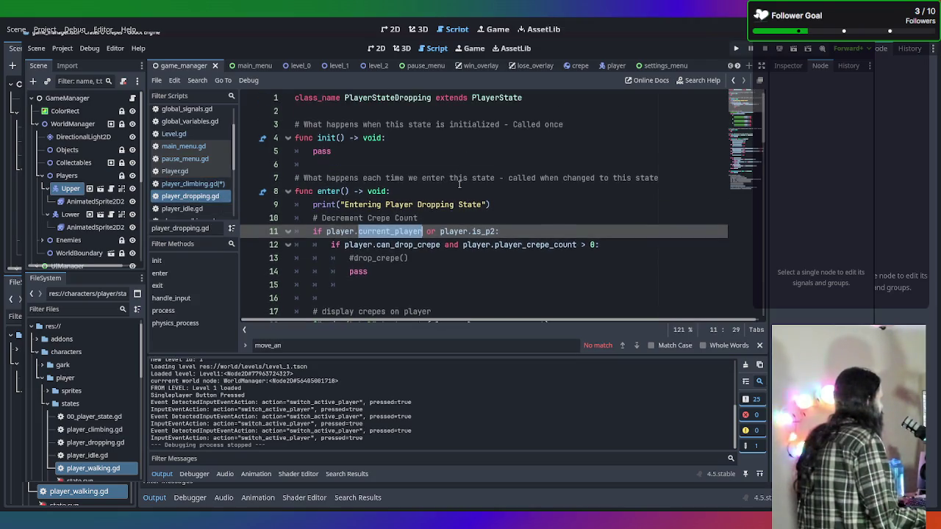
click(523, 197)
click(520, 206)
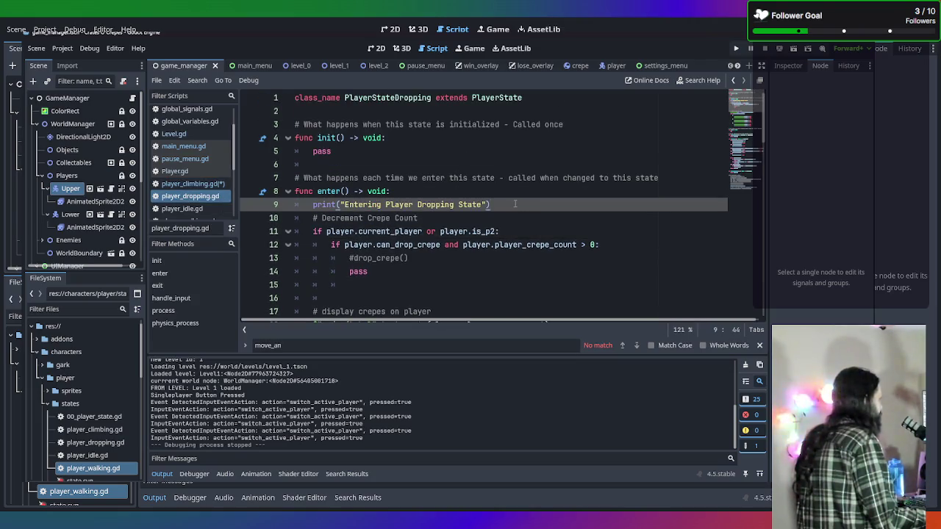
Step: Paste print("enter: ", name) into the enter functions of player_idle.gd and player_walking.gd, then run the game
click(183, 208)
click(431, 192)
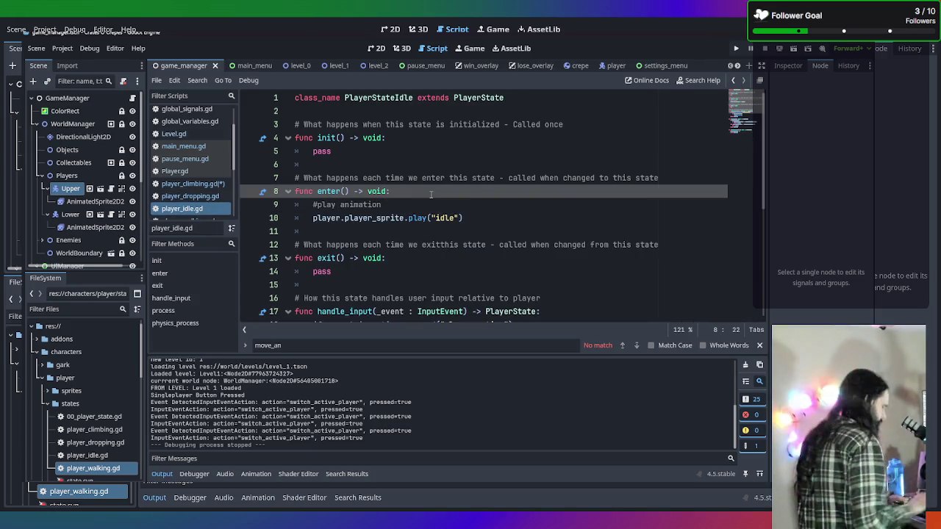
key(Return)
key(ctrl+v)
scroll(215, 211, down, 2)
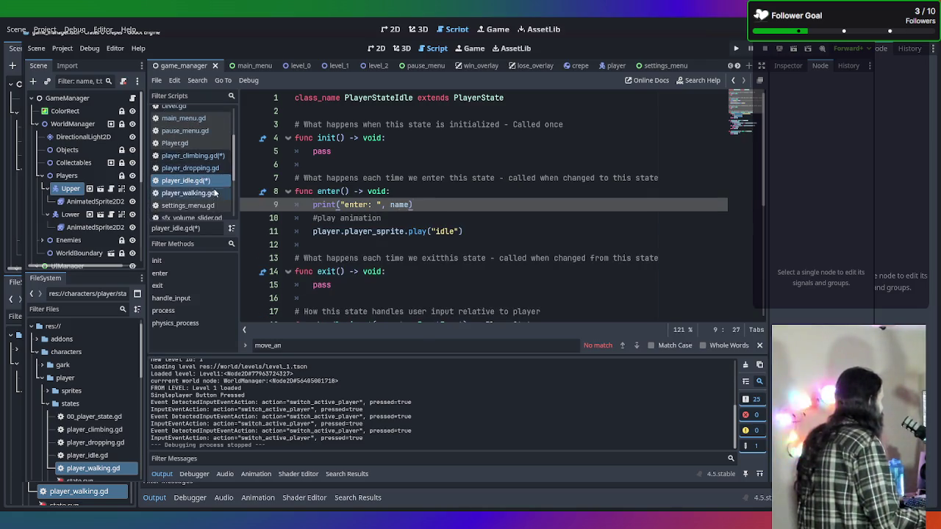
click(214, 192)
scroll(416, 218, up, 4)
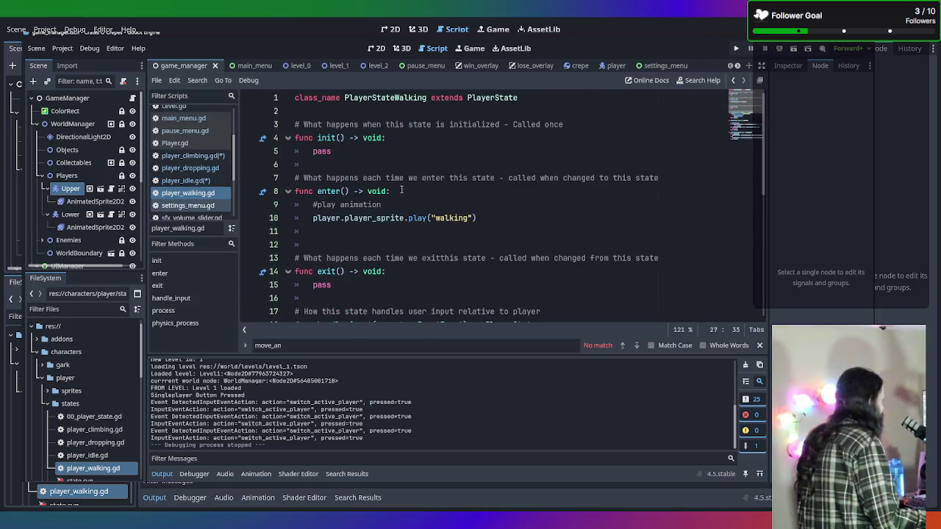
click(411, 195)
key(Return)
key(ctrl+v)
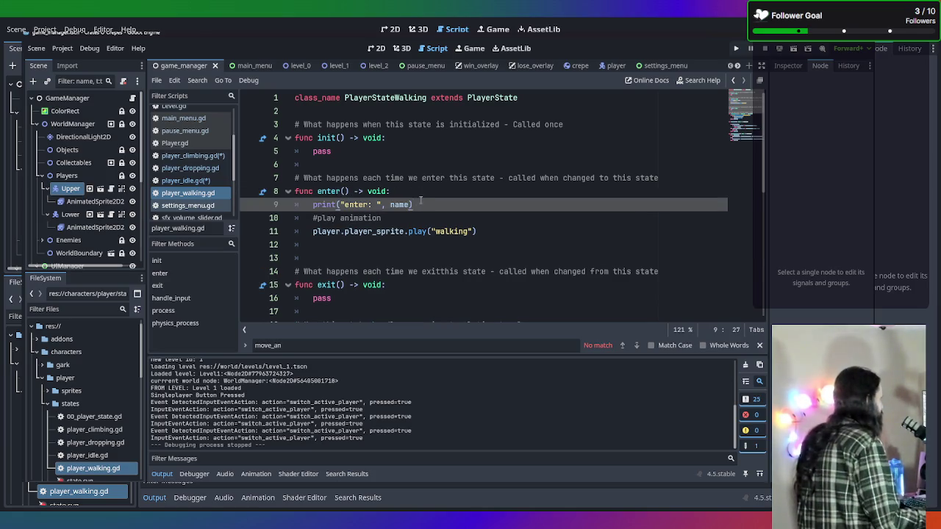
scroll(211, 190, down, 1)
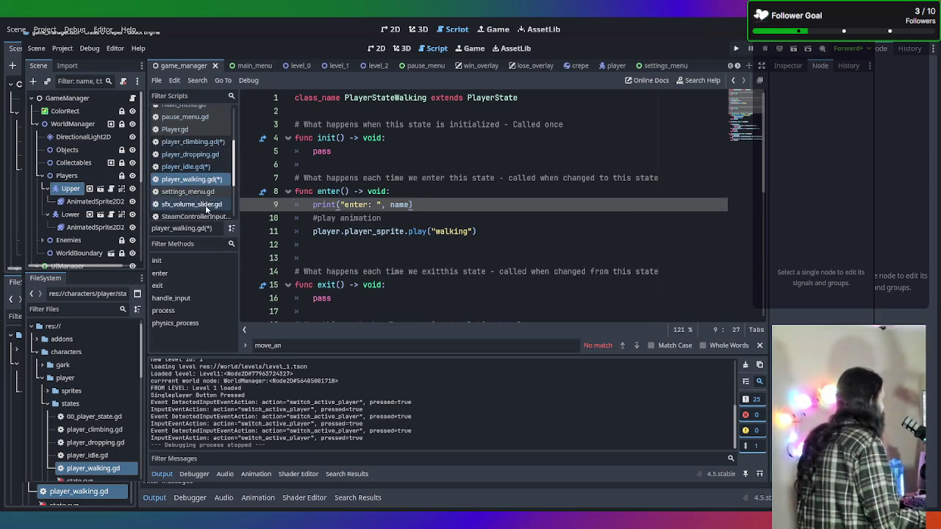
key(F5)
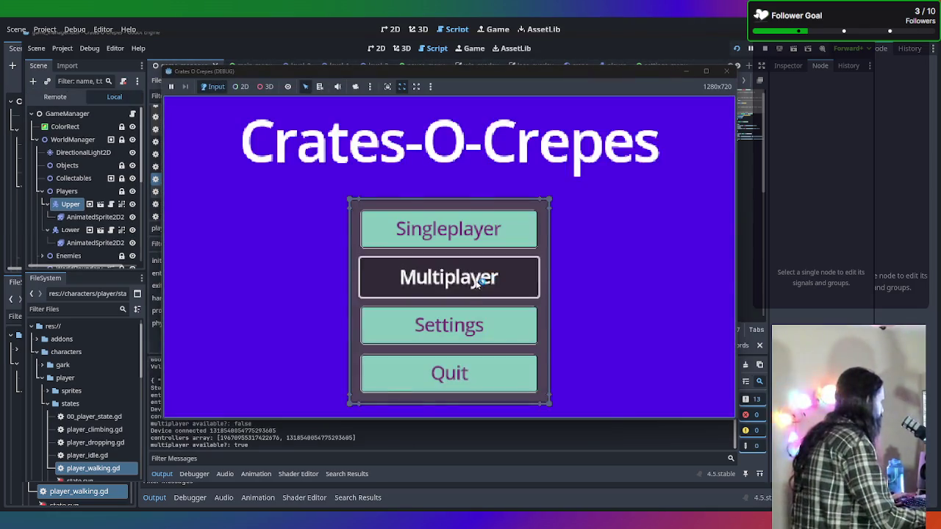
Step: Start a multiplayer game and walk the first character left and right
click(476, 283)
key(Left)
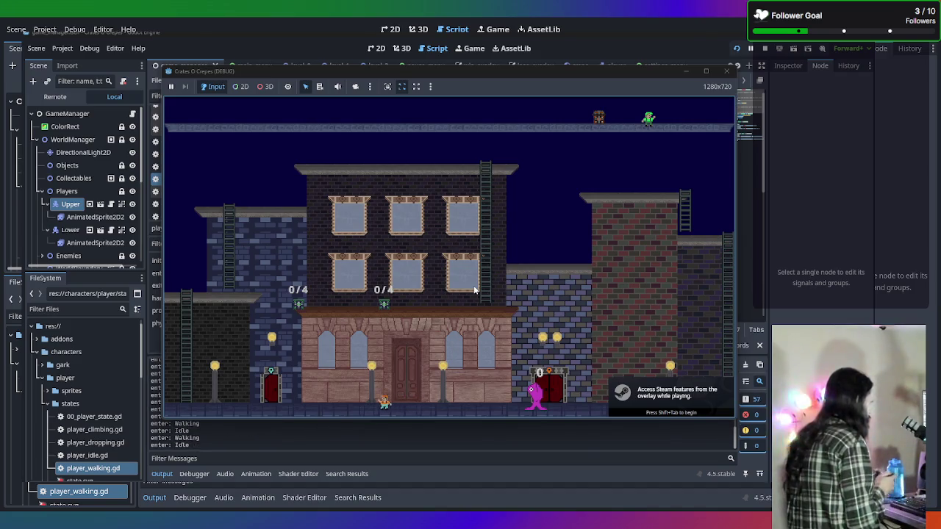
key(Left)
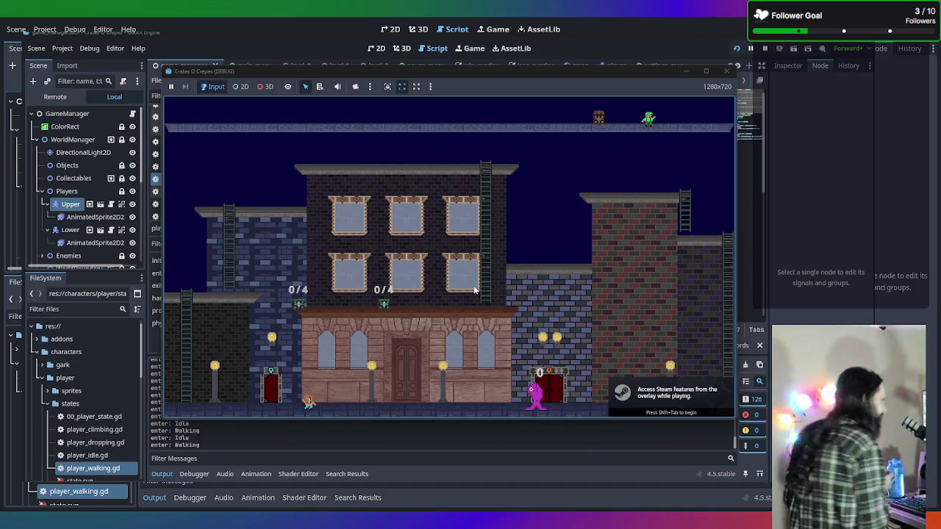
key(Right)
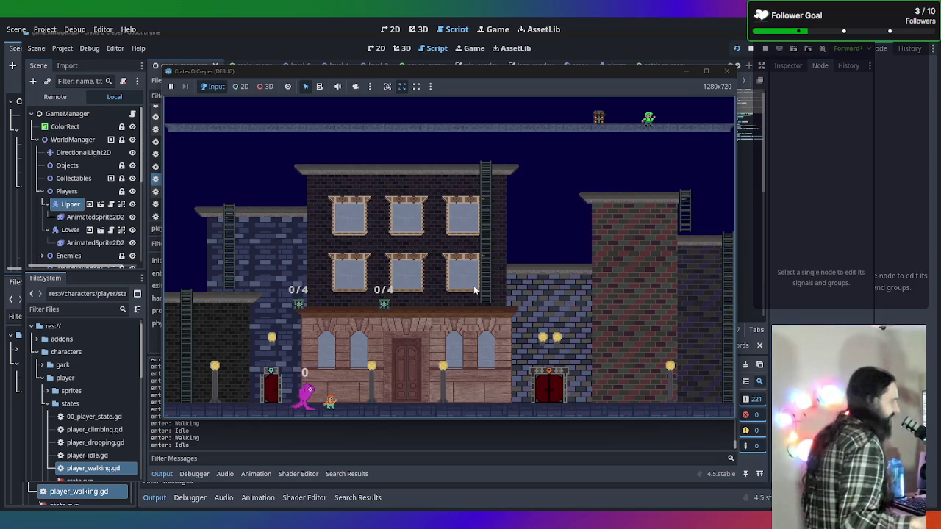
Step: Switch to the other player with Tab, walk it left, then stop the game
key(Tab)
key(Tab)
key(Tab)
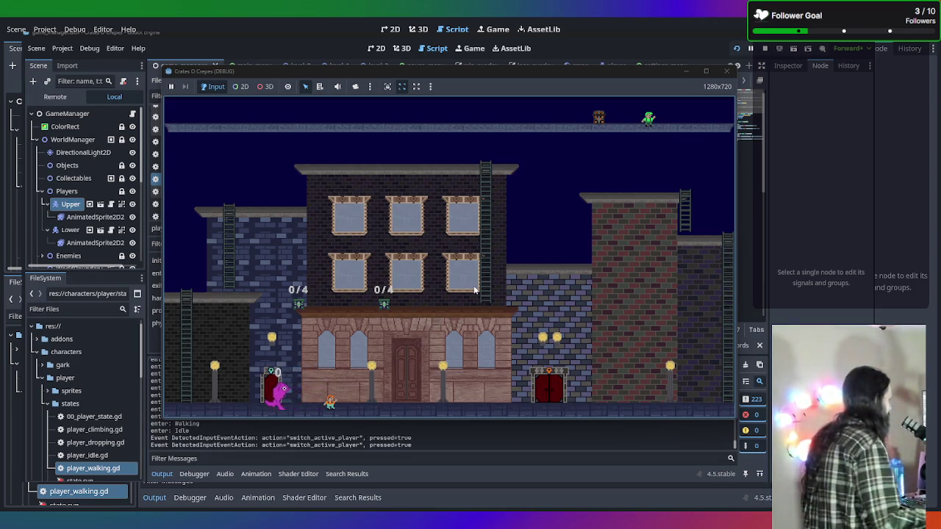
key(Left)
key(Left)
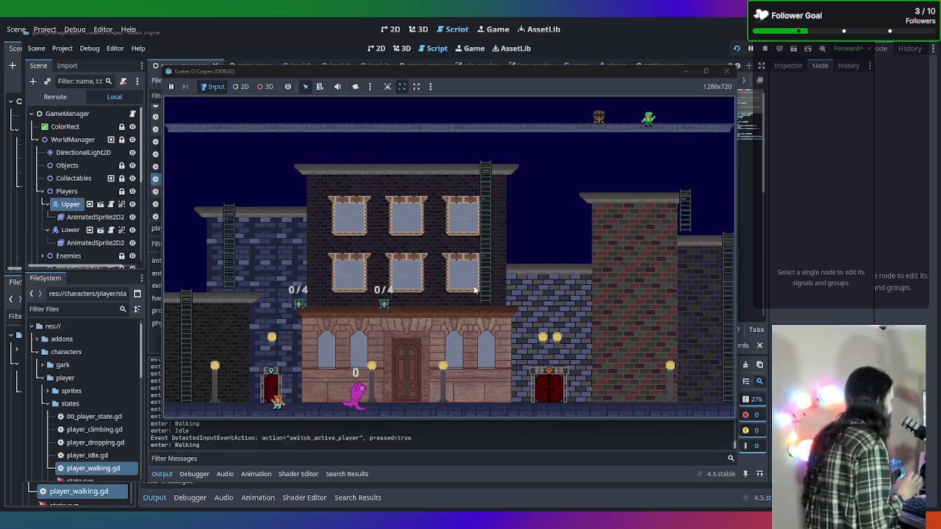
key(Left)
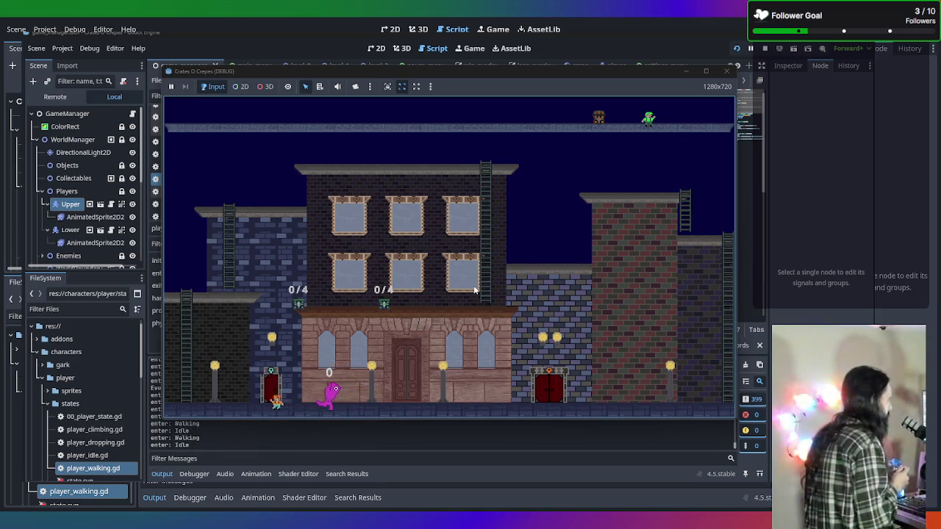
key(Left)
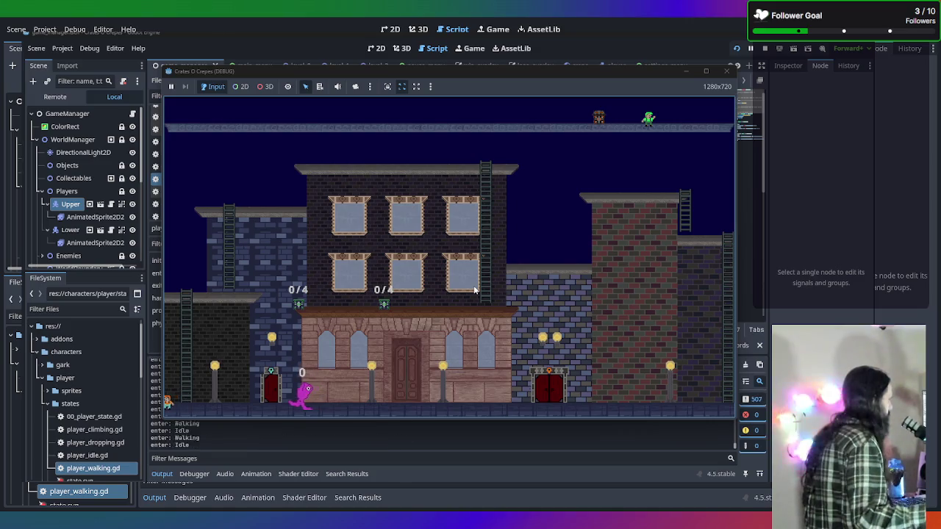
key(Left)
key(Tab)
click(726, 71)
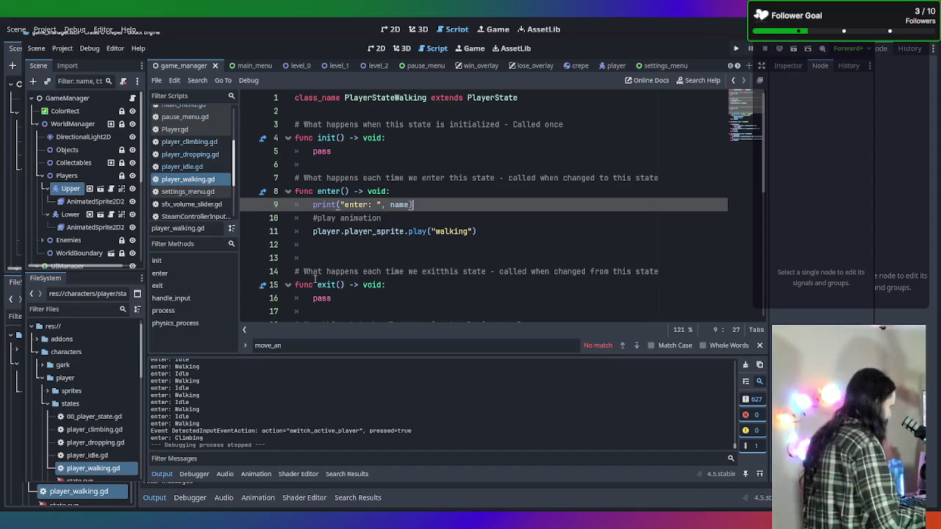
key(F5)
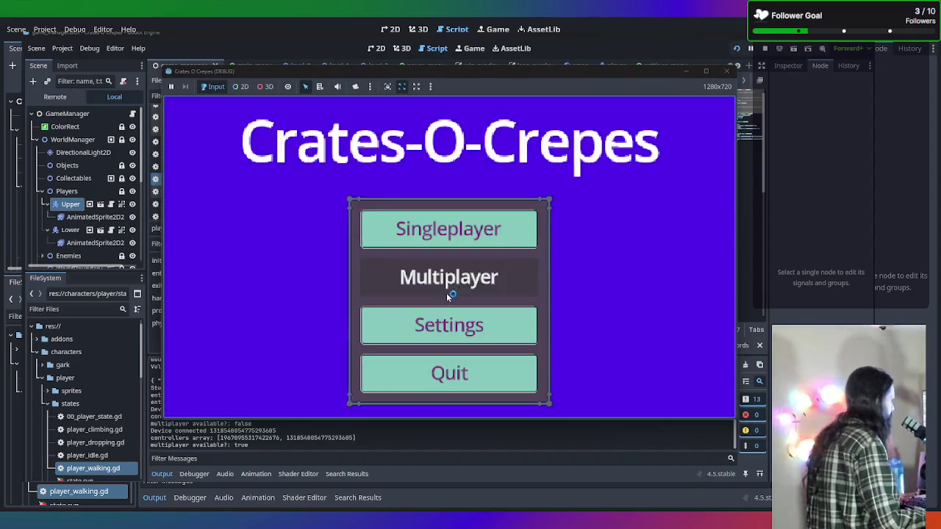
click(450, 288)
key(Left)
key(Left)
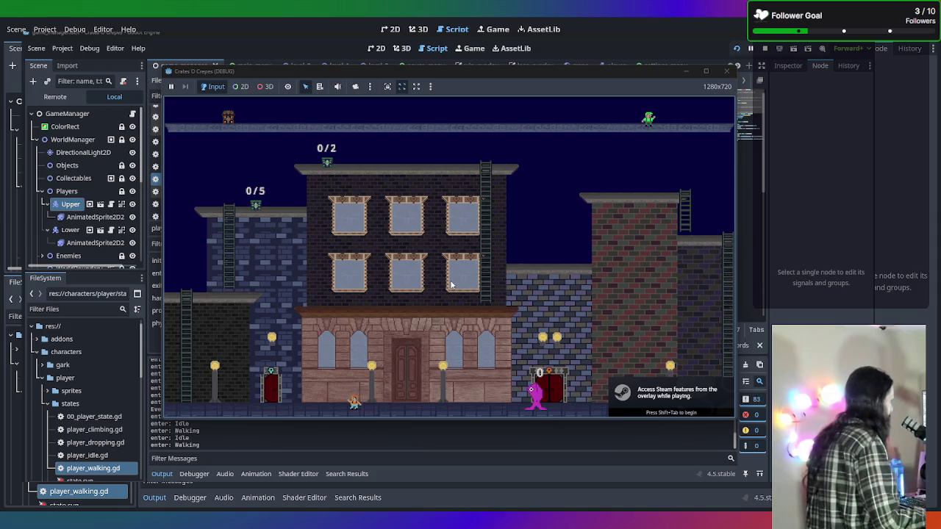
key(Right)
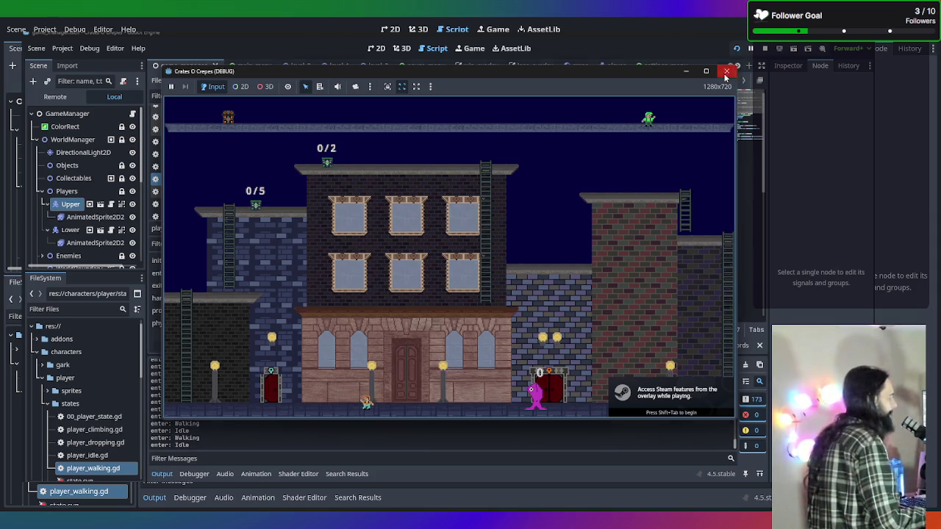
click(726, 71)
key(F5)
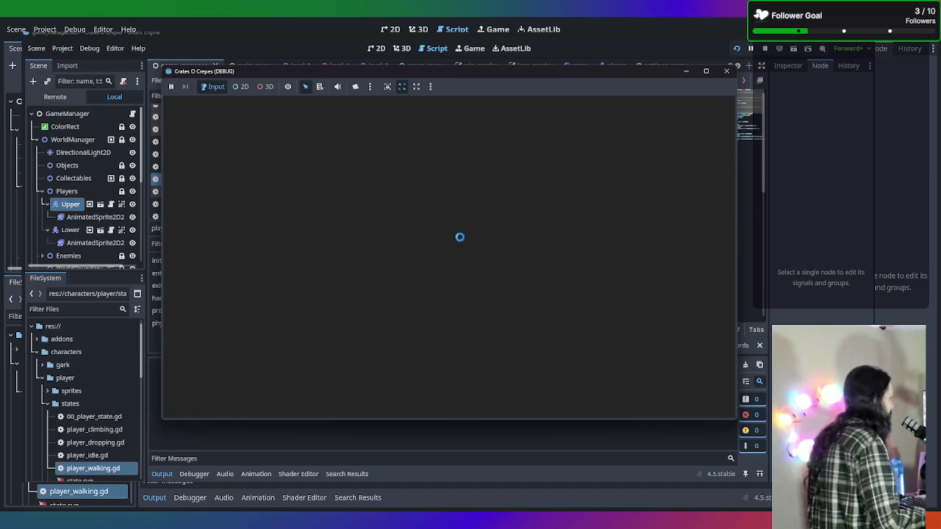
click(450, 244)
key(Left)
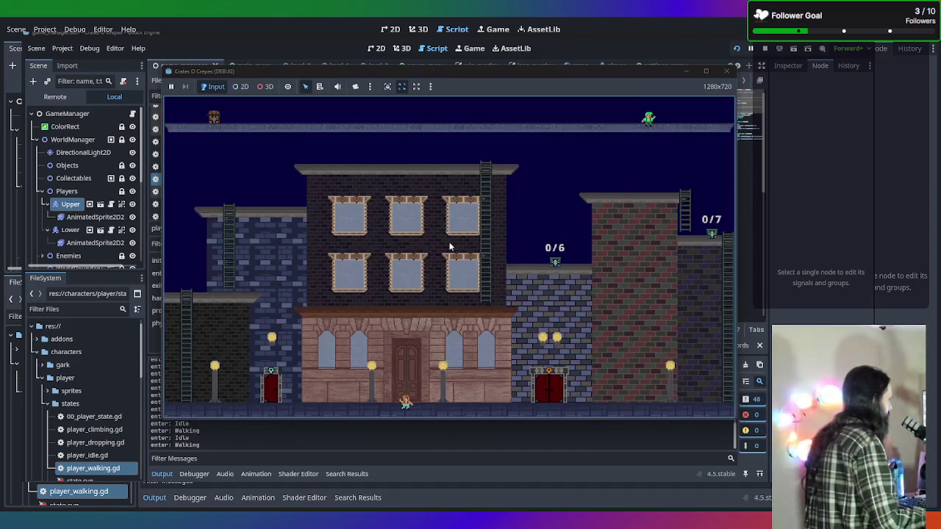
key(Left)
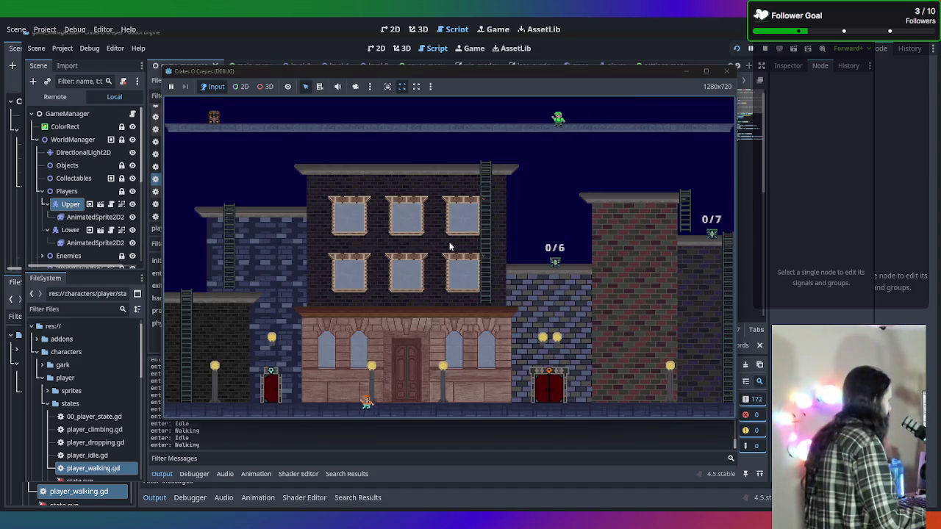
key(Left)
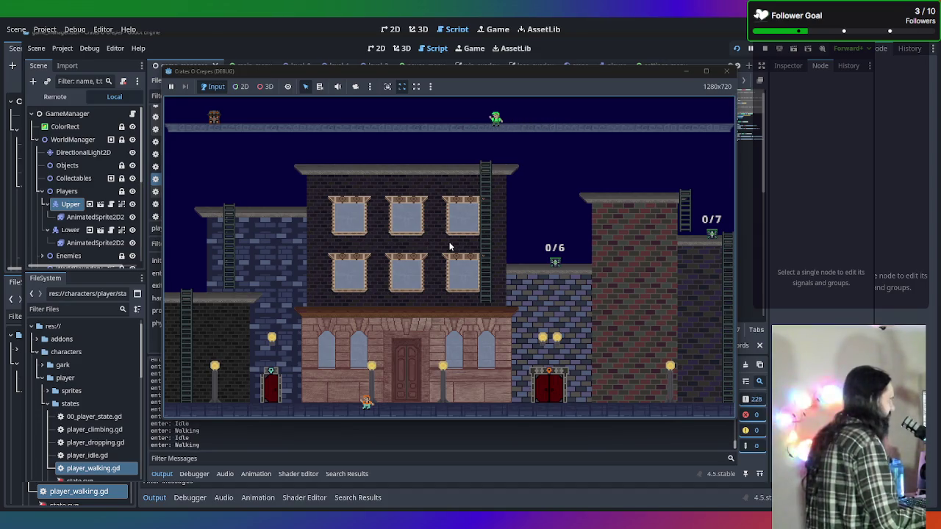
key(Left)
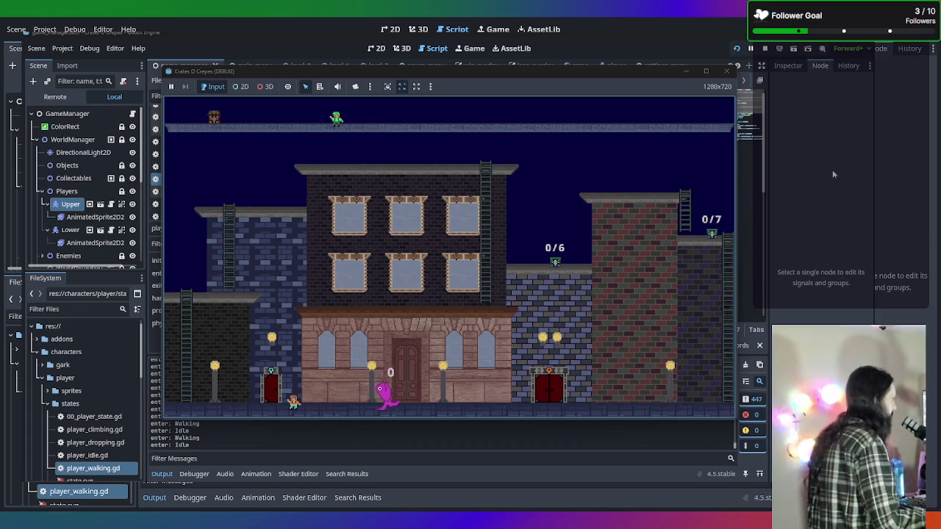
key(F8)
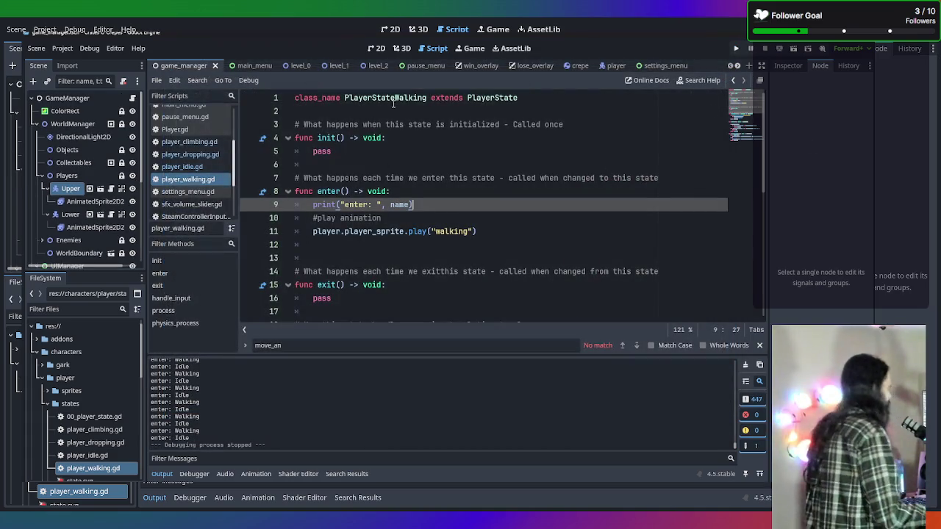
Step: Return from player_idle.gd to player_walking.gd and select the 'or' joining process()'s two walk-direction checks
click(190, 180)
click(200, 167)
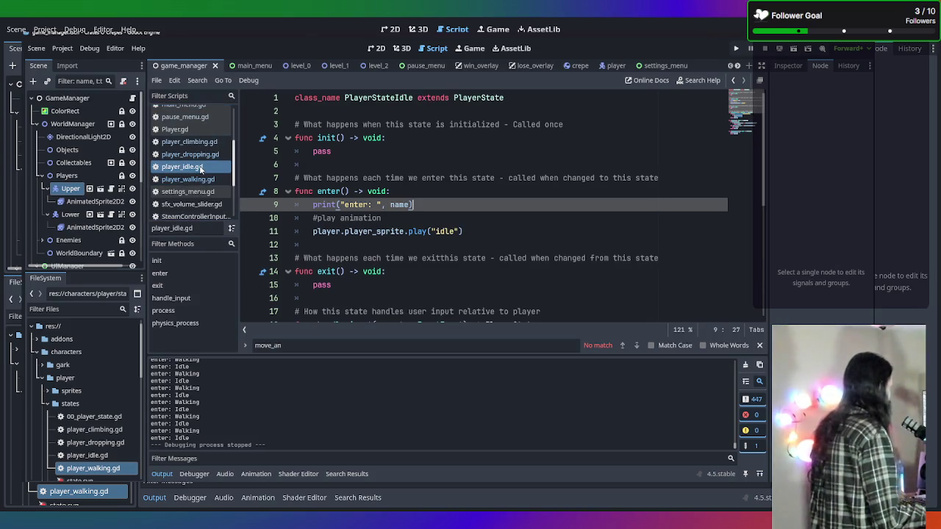
click(195, 181)
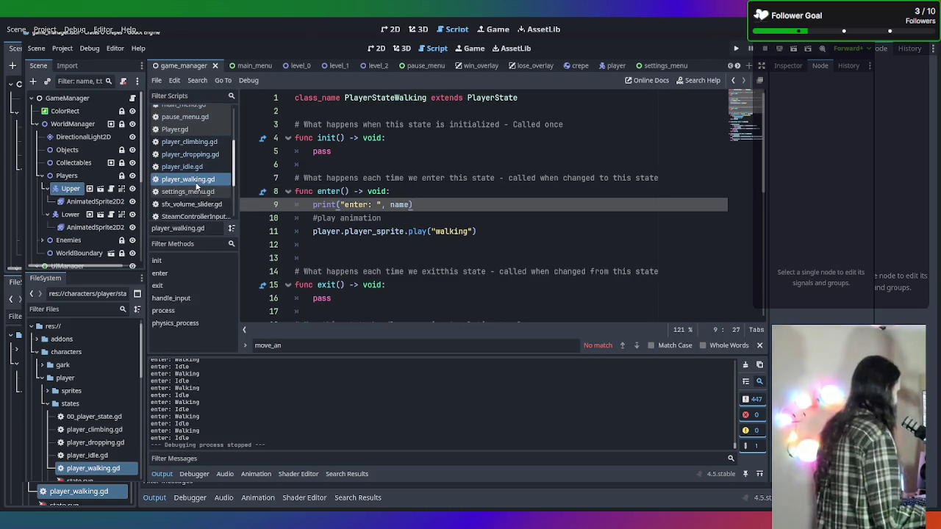
scroll(406, 254, down, 8)
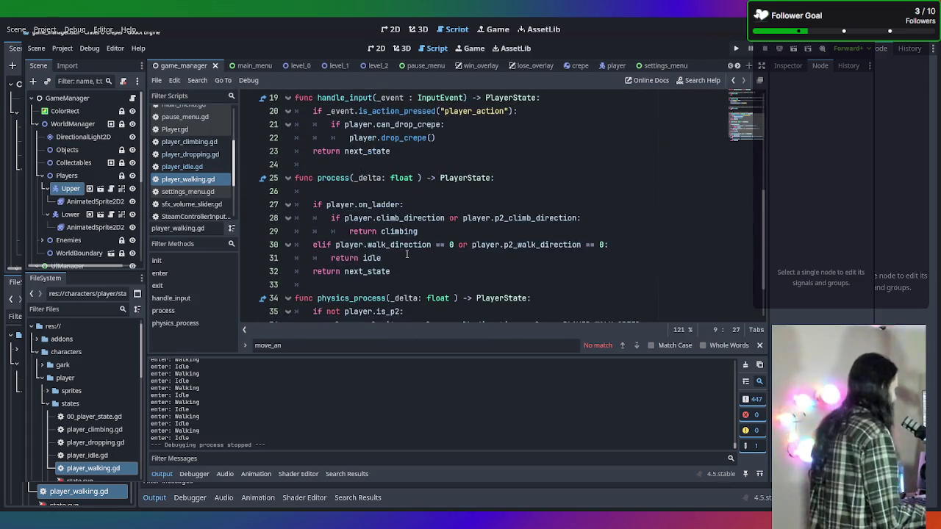
scroll(407, 254, up, 1)
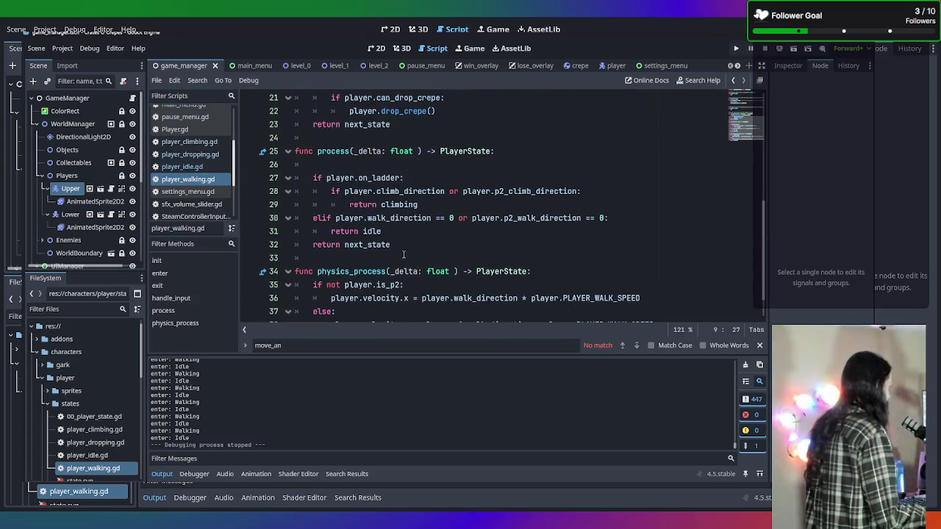
mouse_move(429, 267)
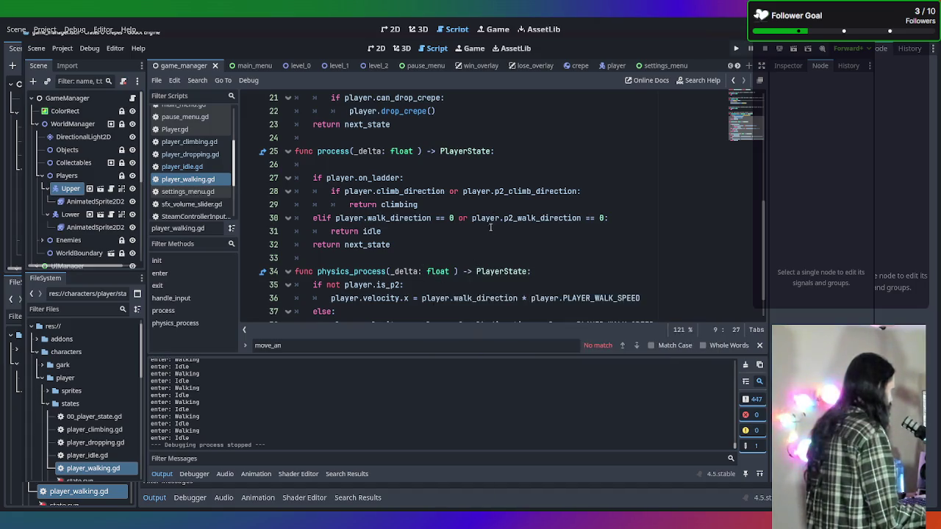
scroll(505, 257, up, 1)
mouse_move(492, 252)
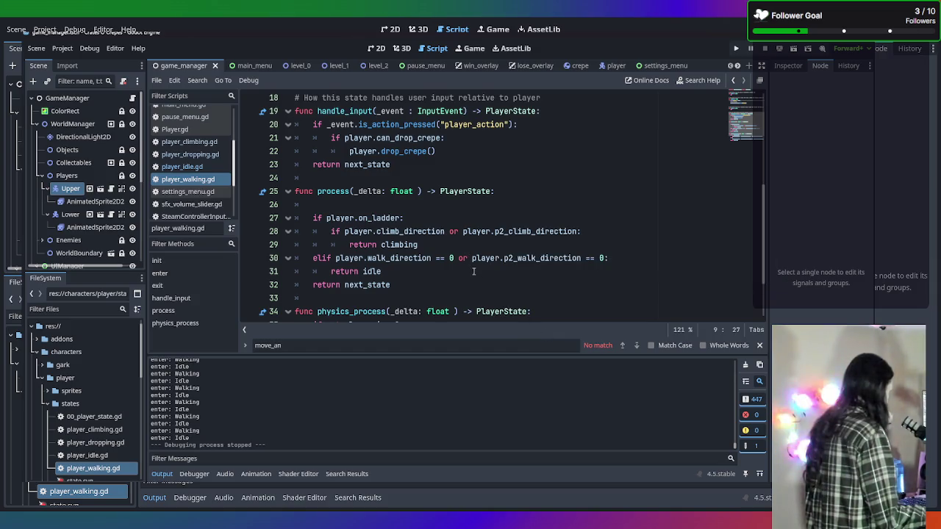
scroll(473, 271, down, 1)
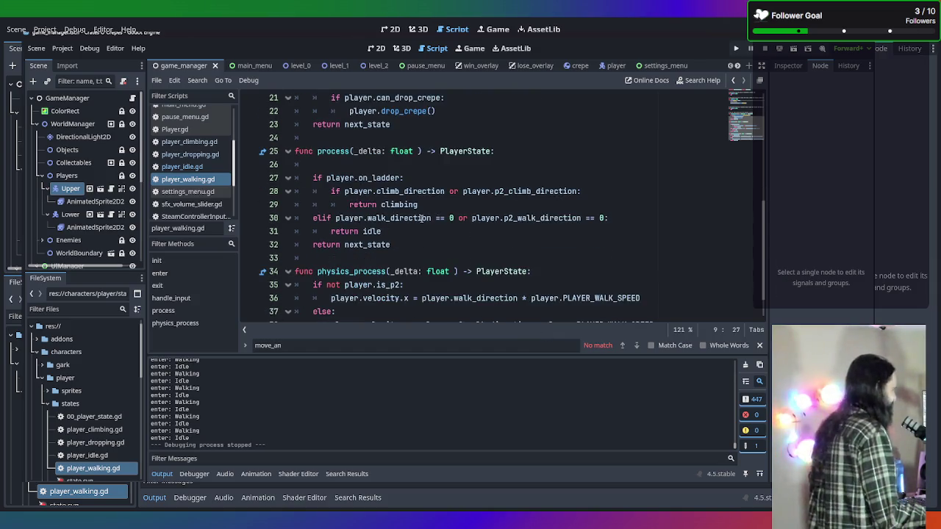
double_click(467, 218)
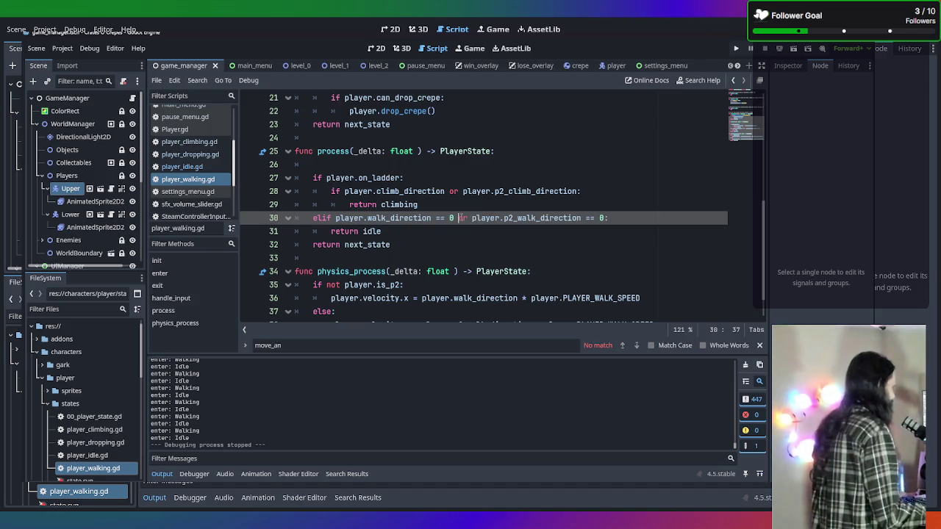
Step: Replace the 'or' with an 'elif player.p2_walk_direction == 0:' branch, each returning idle, and save
key(BackSpace)
key(Delete)
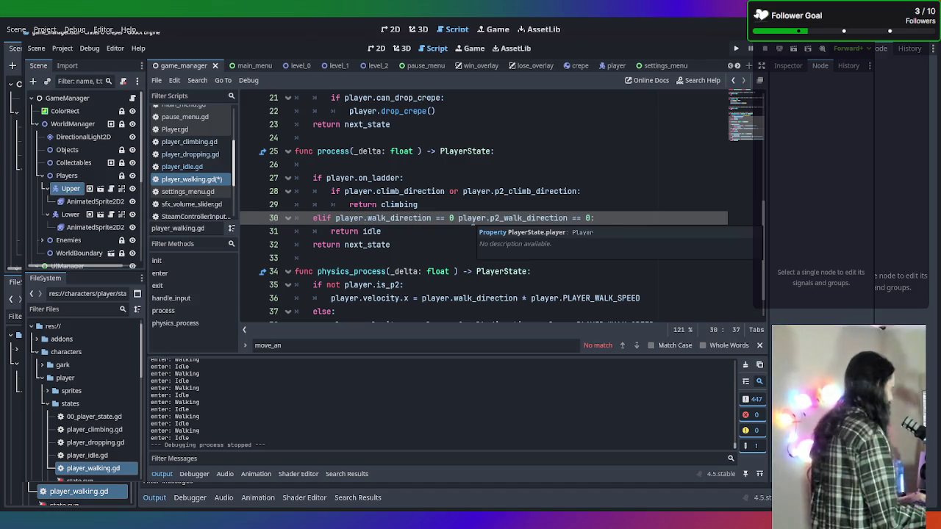
key(Return)
text(elif)
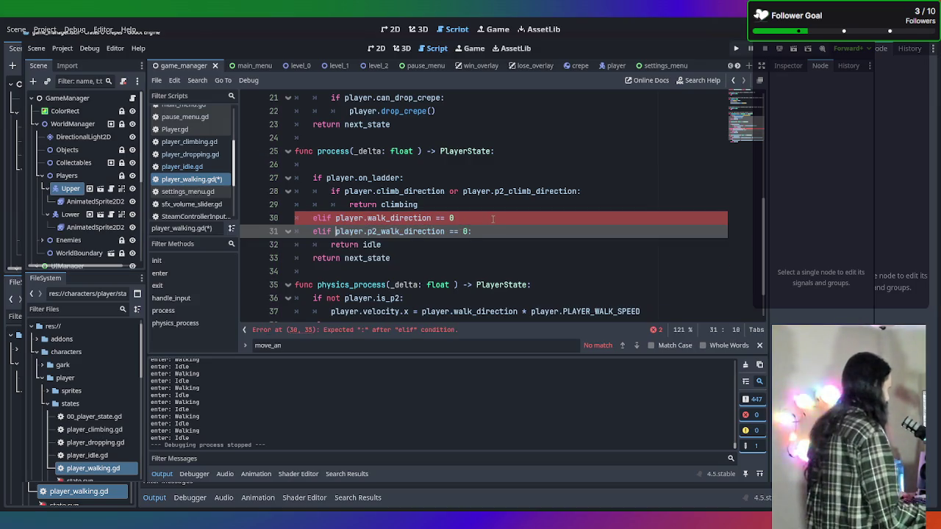
click(492, 218)
text(:)
key(Return)
text(turn idle)
click(444, 255)
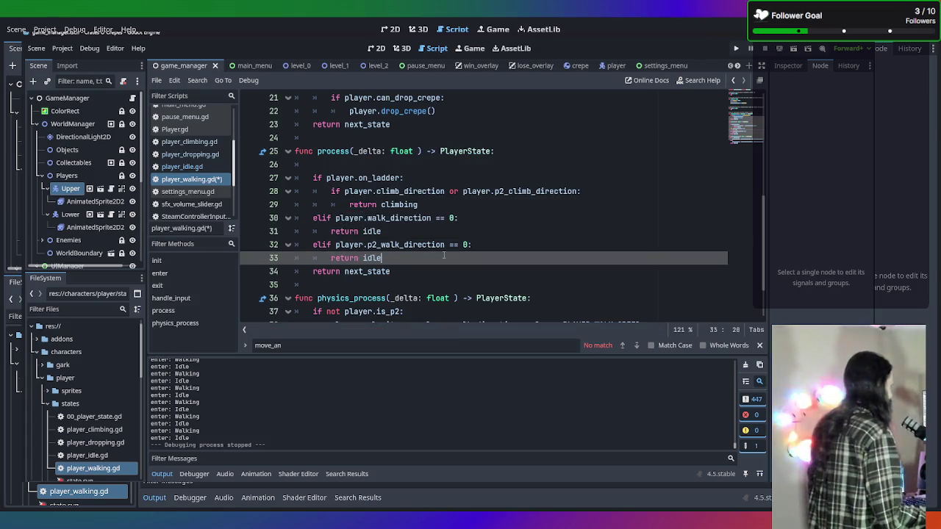
key(ctrl+s)
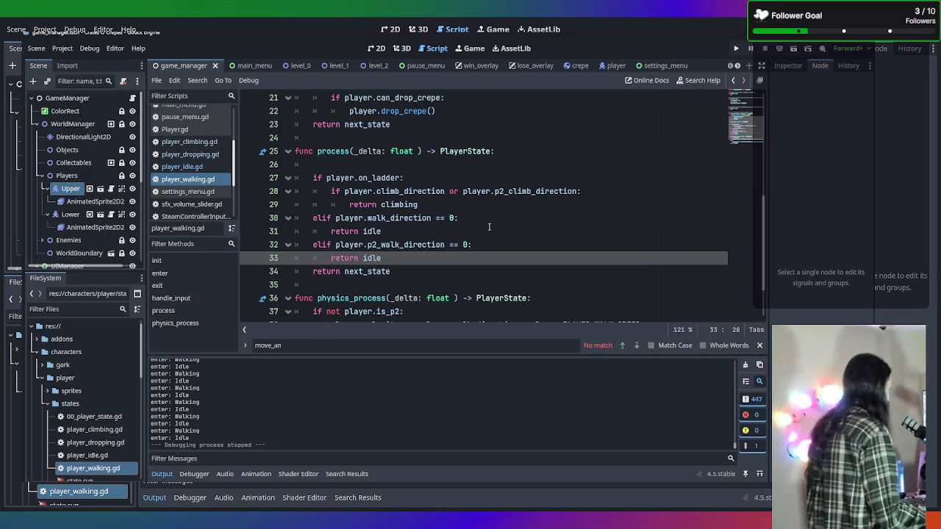
key(F5)
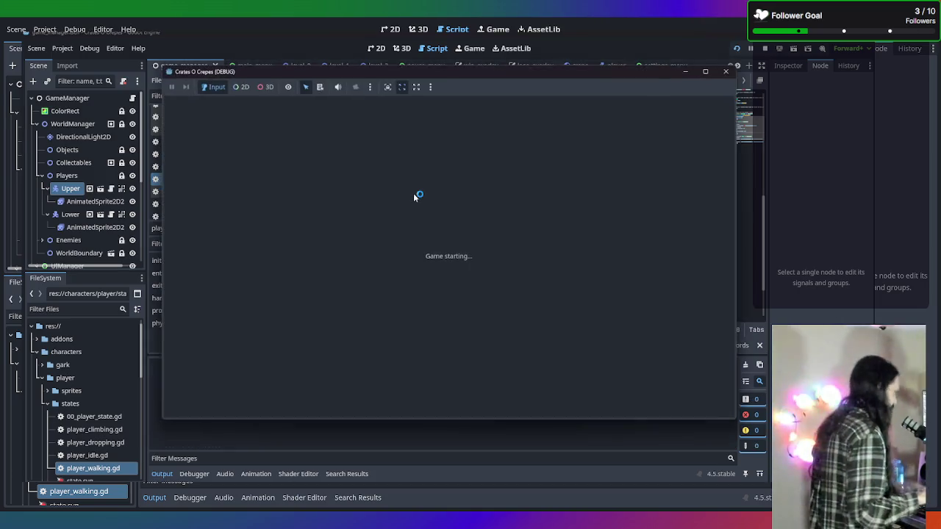
click(447, 235)
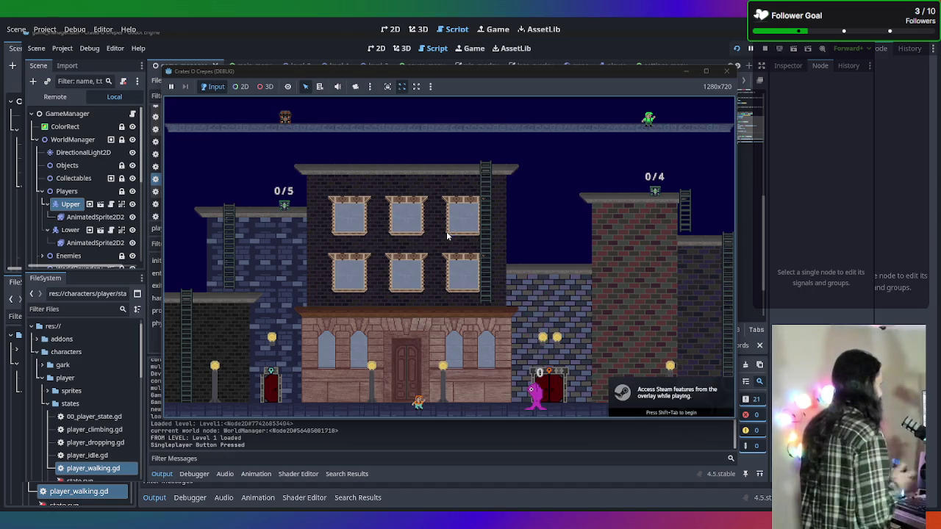
key(Left)
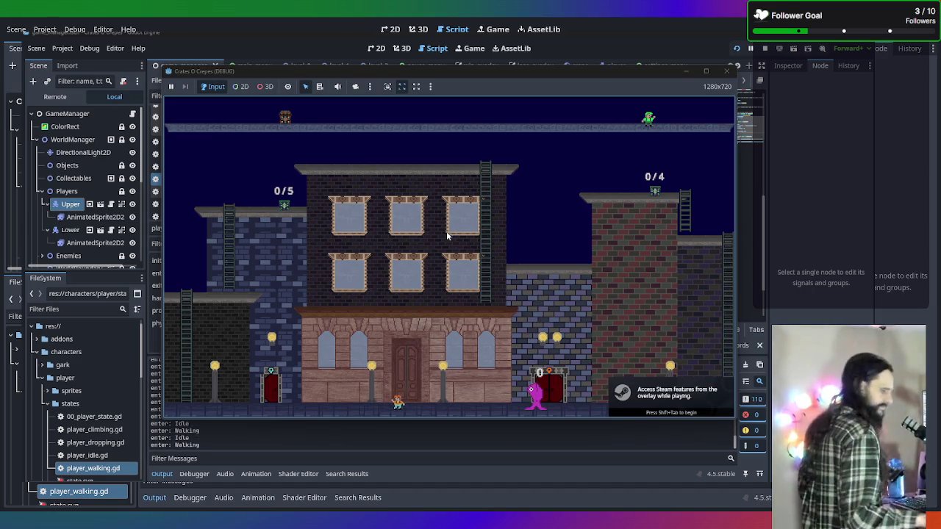
click(726, 71)
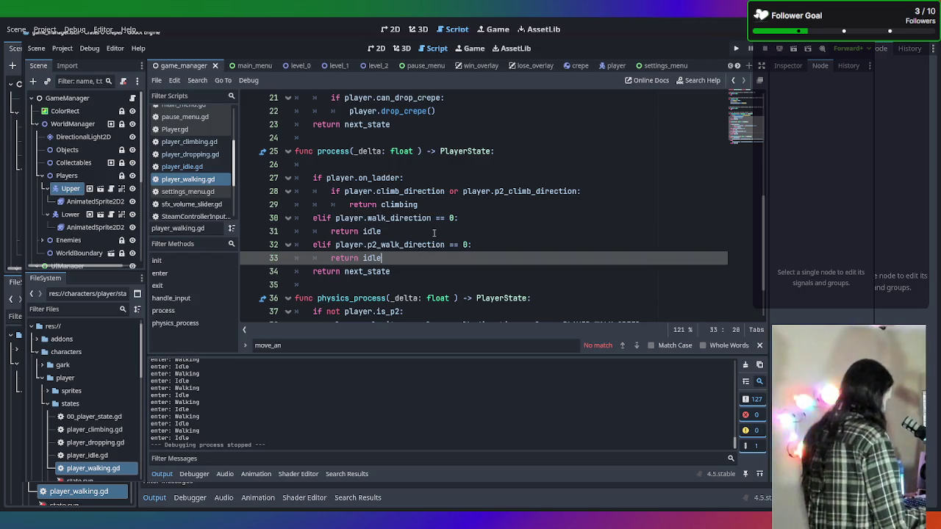
Step: Drop the first 'return idle', merge into 'walk_direction == 0 and p2_walk_direction == 0', then run the game
click(433, 232)
key(ctrl+shift+k)
key(Delete)
key(Delete)
key(Delete)
text(and player.p2_walk_direction == 0)
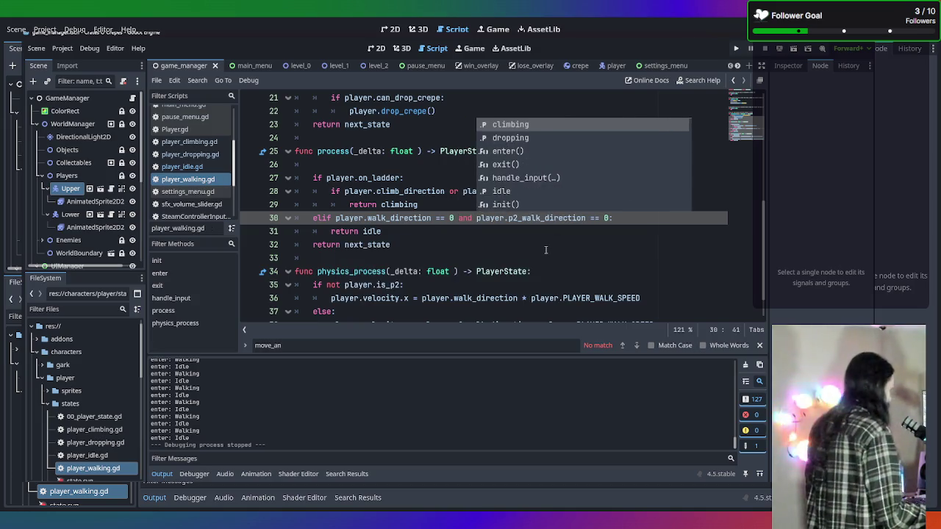
key(F5)
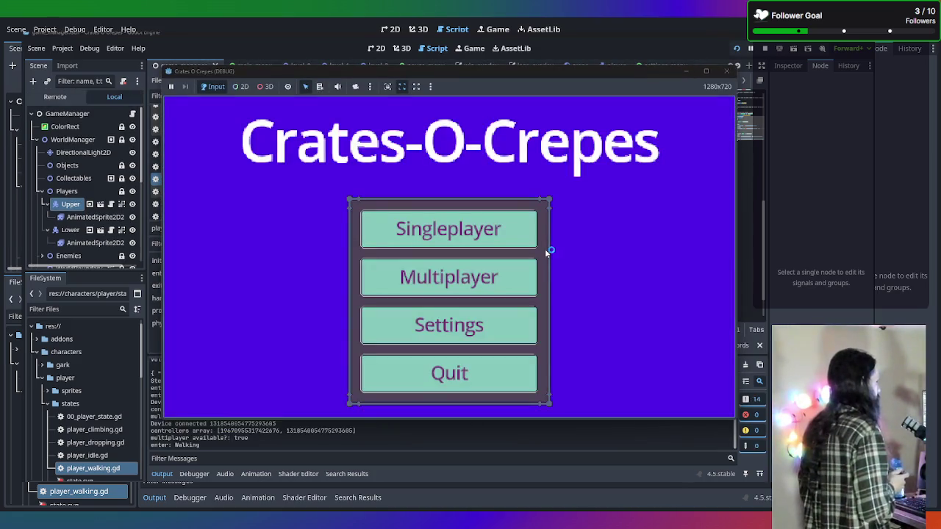
Step: Test a multiplayer game, walking both characters with a Tab switch, then stop it
click(505, 264)
key(Right)
key(Tab)
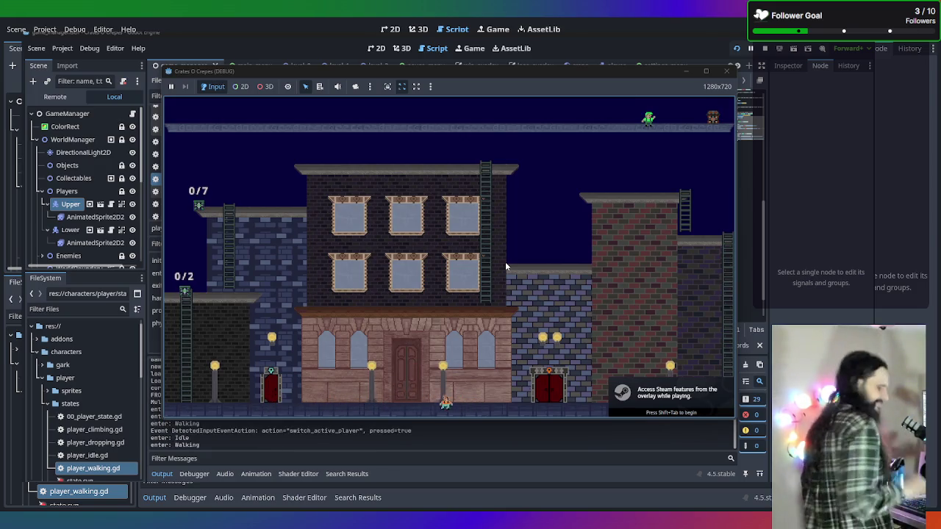
key(Left)
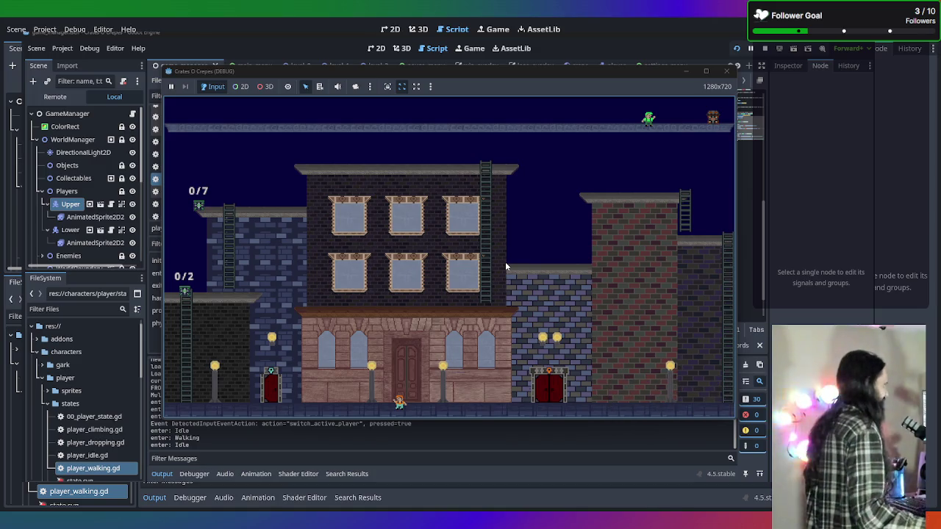
key(Left)
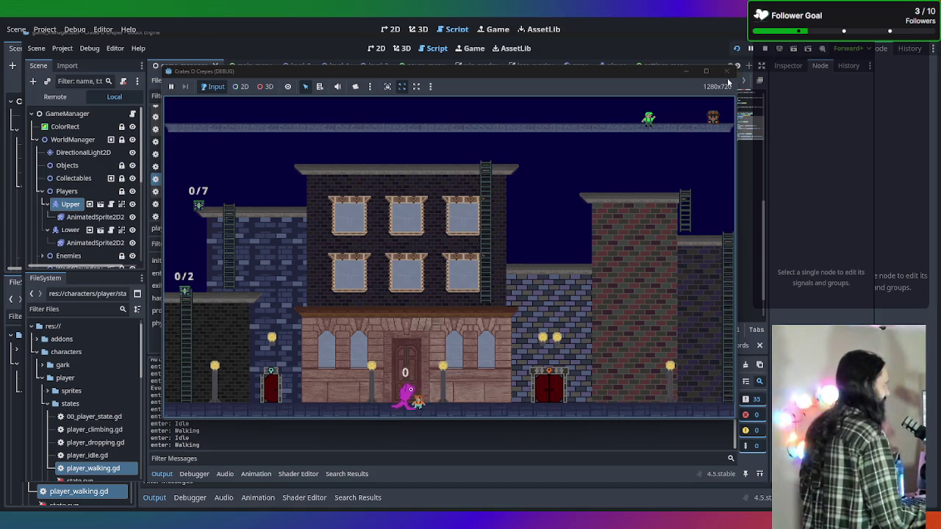
click(726, 70)
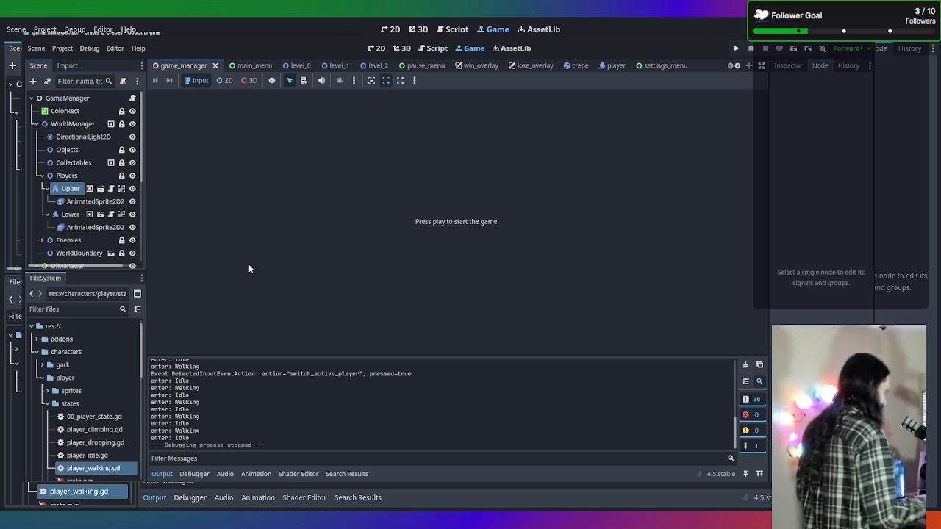
Step: Relaunch, start a singleplayer game and walk until the debugger halts at Player.gd line 226
click(376, 48)
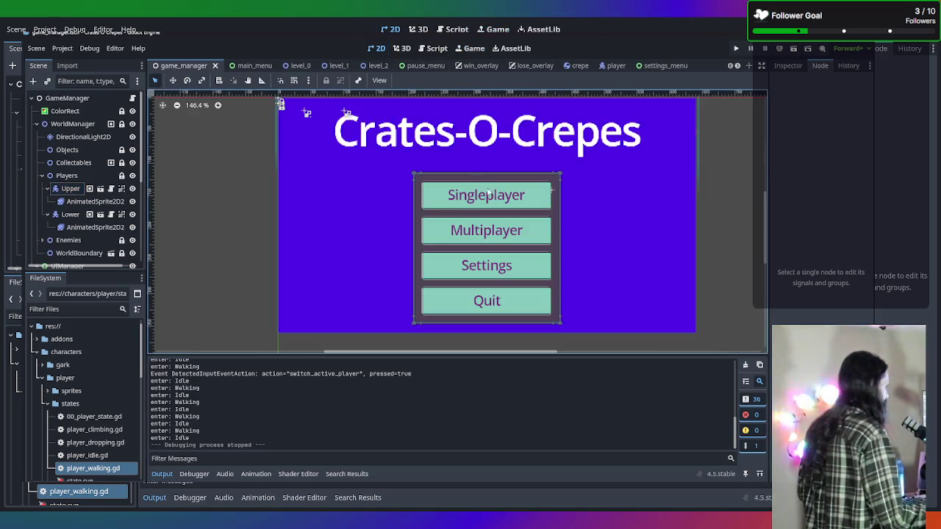
click(474, 49)
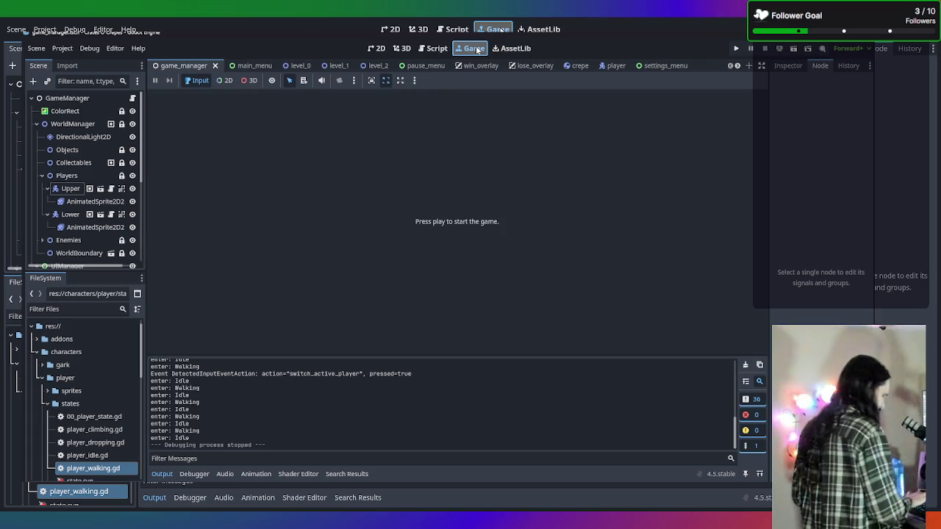
key(F5)
click(468, 236)
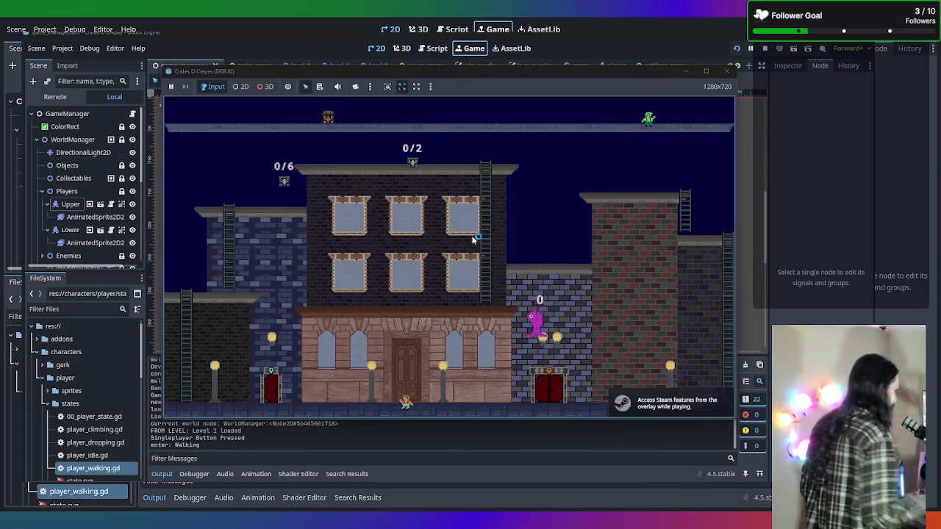
key(Left)
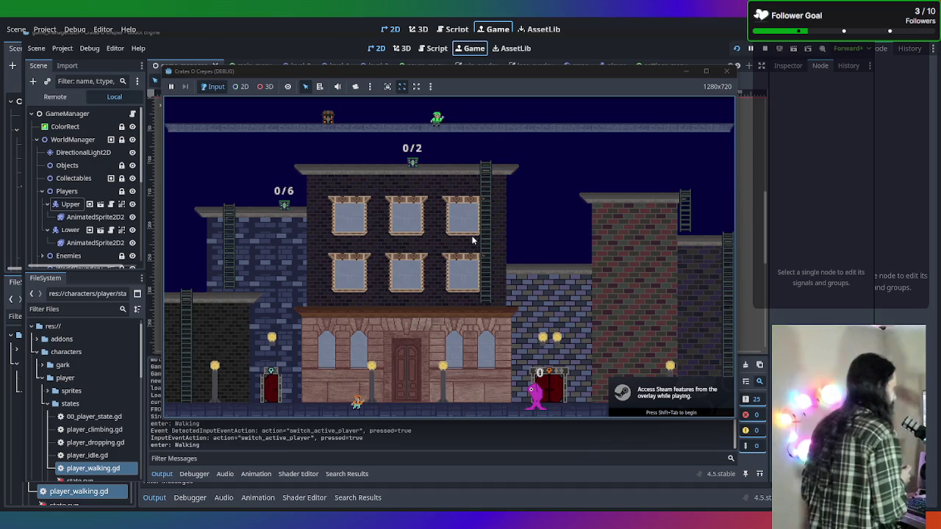
key(Down)
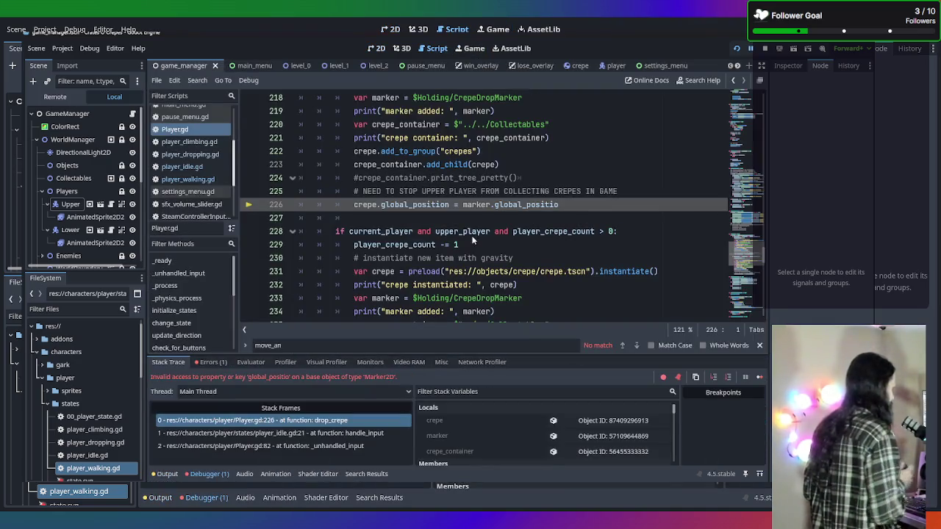
Step: Check the Errors tab, fix line 226 to 'marker.global_position', save Player.gd and relaunch
click(215, 362)
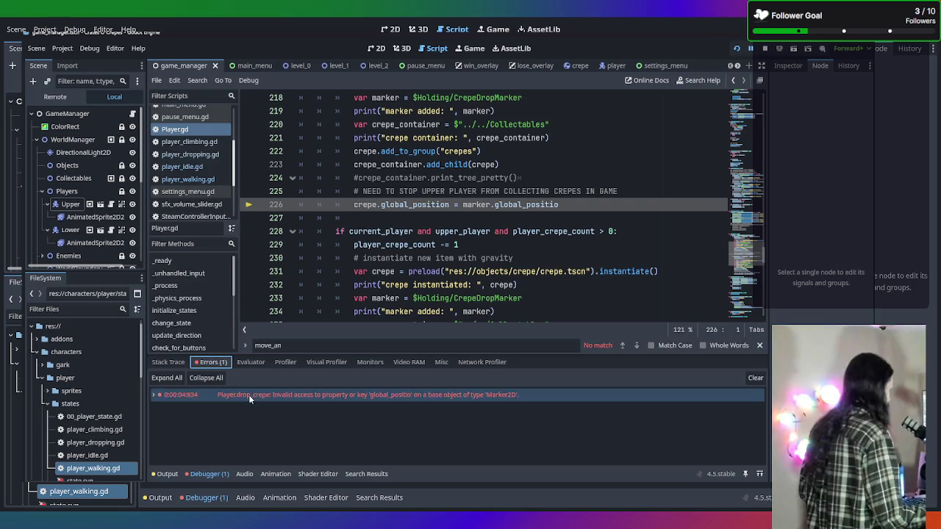
click(250, 398)
click(249, 397)
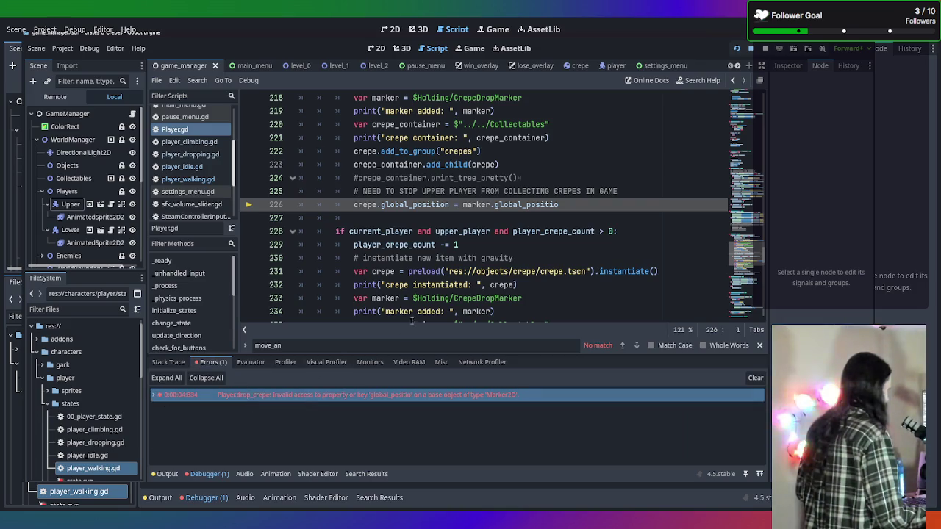
click(574, 205)
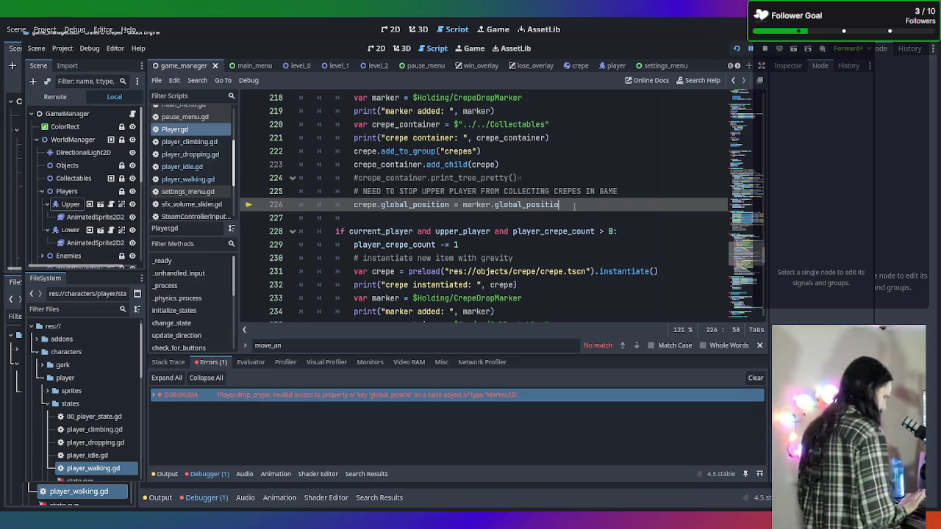
text(n)
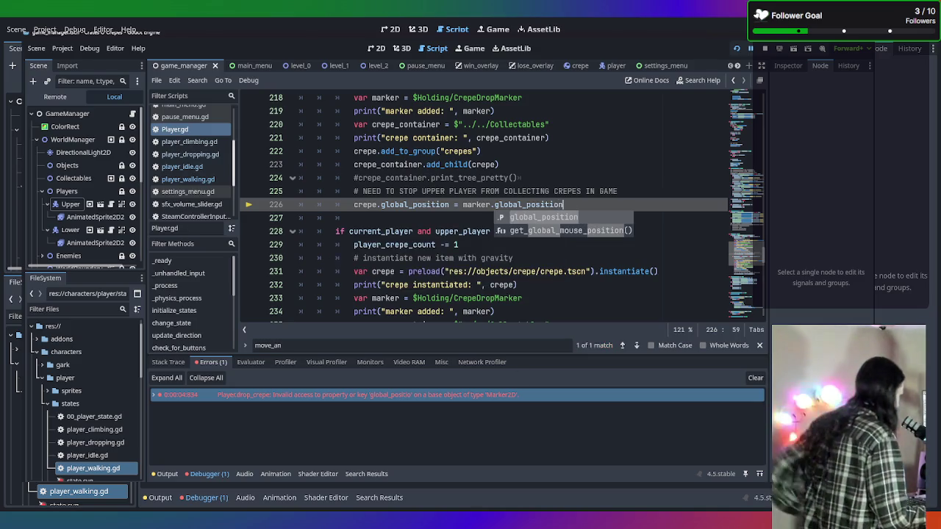
key(ctrl+s)
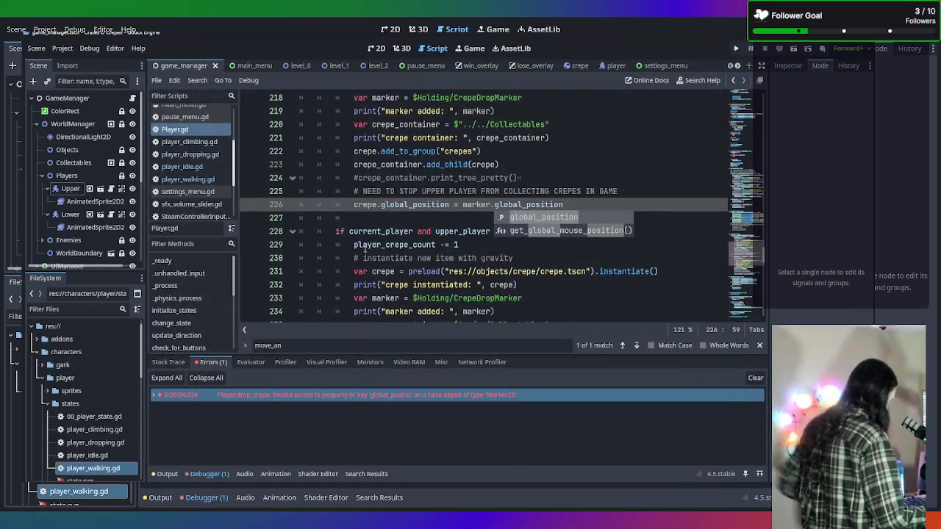
key(F5)
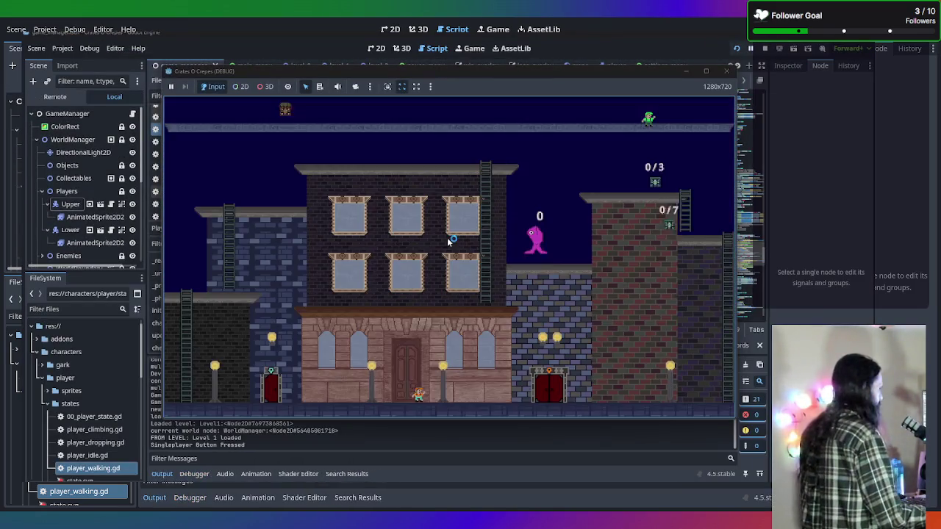
Step: Walk both characters, pick up and drop an item, and climb the left ladder up and down
key(Left)
key(Tab)
key(Left)
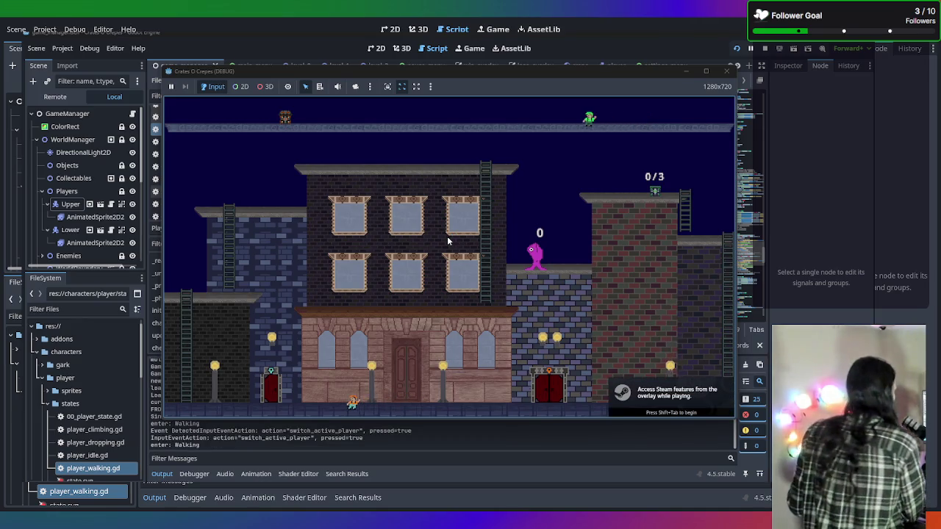
key(space)
key(space)
key(space)
key(Tab)
key(Left)
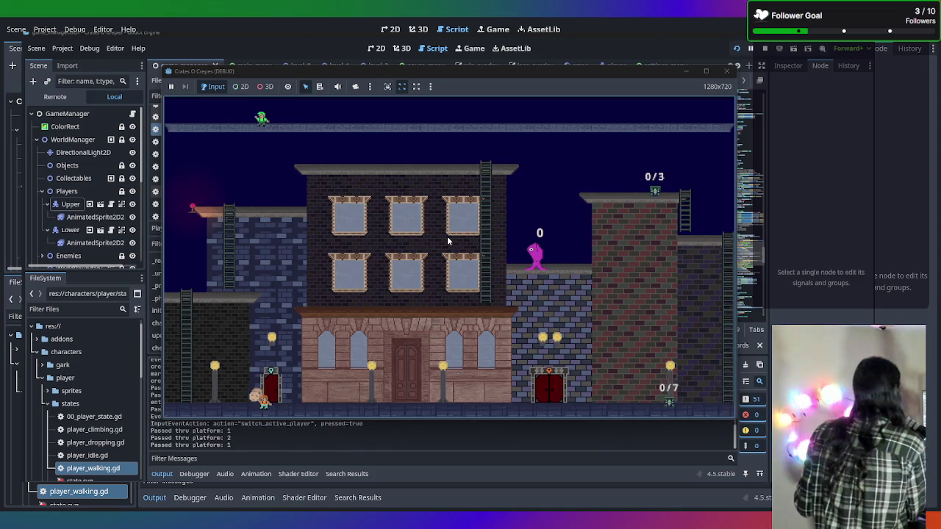
key(Up)
key(Down)
Step: Switch players, walk the small character right to act beside the purple character, then stop the game
key(Tab)
key(Right)
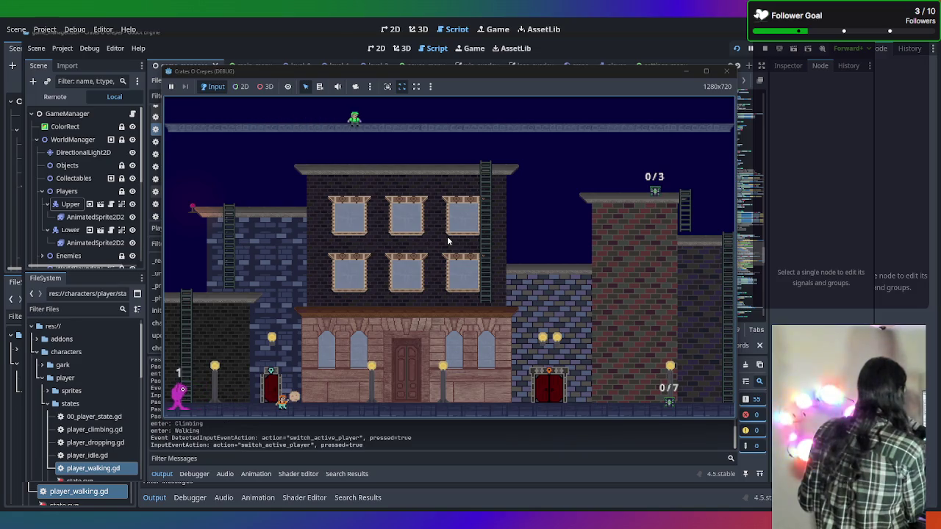
key(Tab)
key(Right)
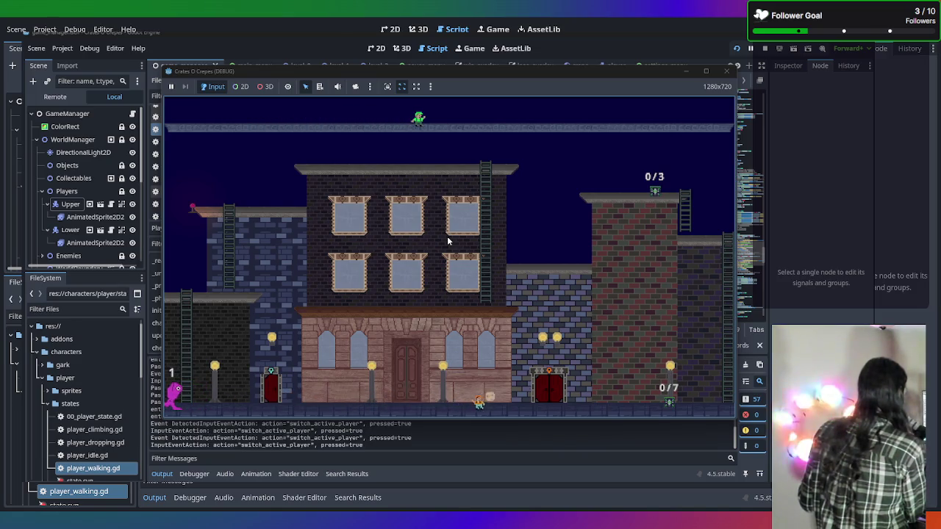
key(Right)
key(space)
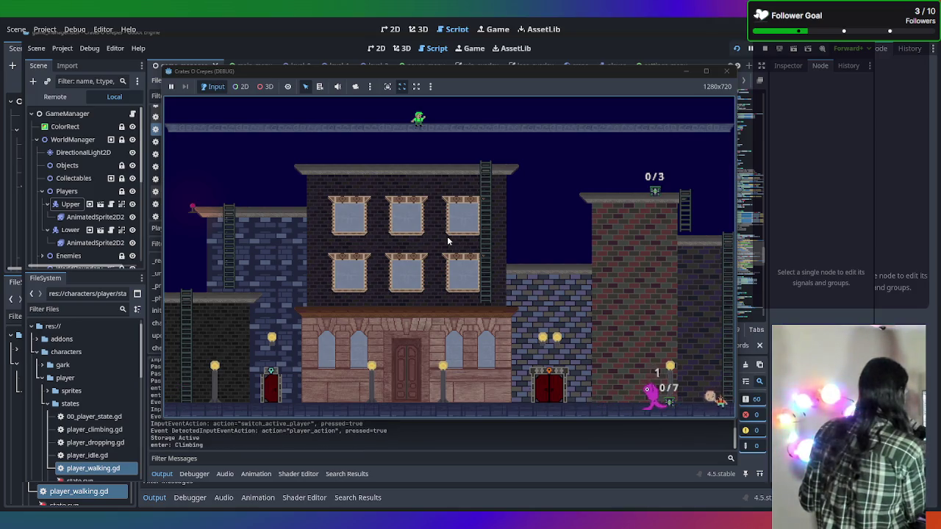
key(Left)
key(Left)
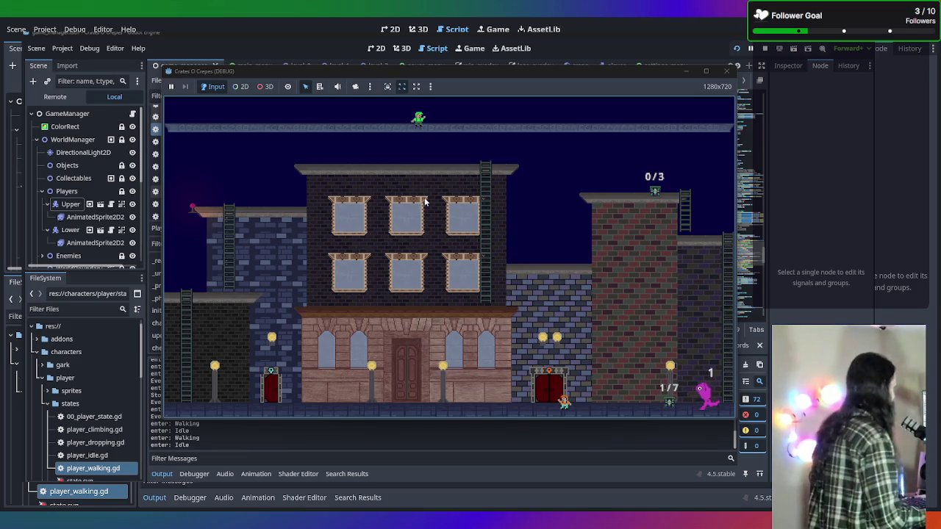
click(726, 71)
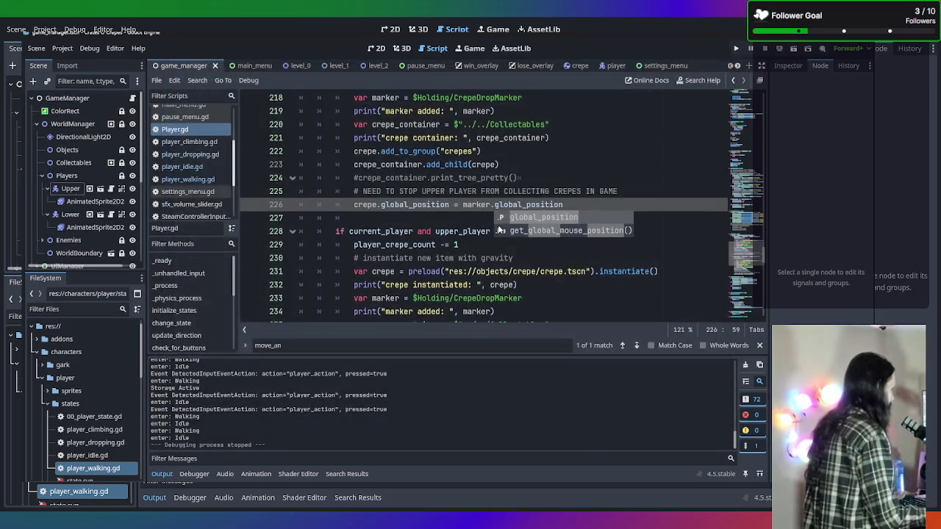
Step: Review player_walking.gd's enter and process functions, then switch to Player.gd
click(510, 244)
scroll(469, 140, up, 5)
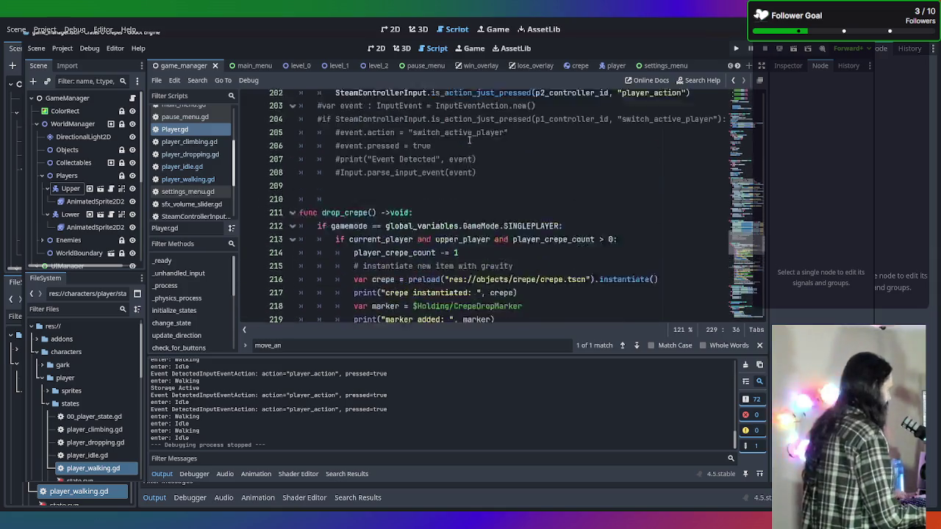
click(187, 179)
click(406, 261)
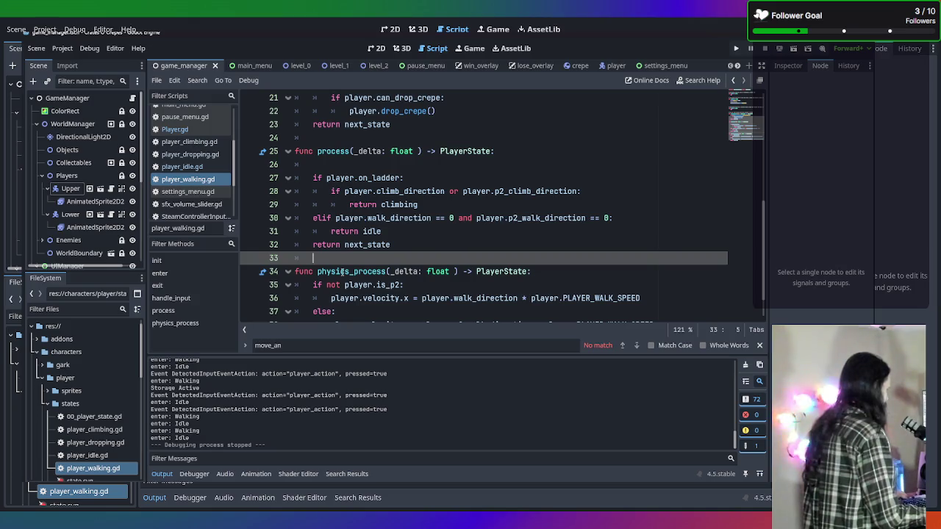
scroll(414, 272, up, 3)
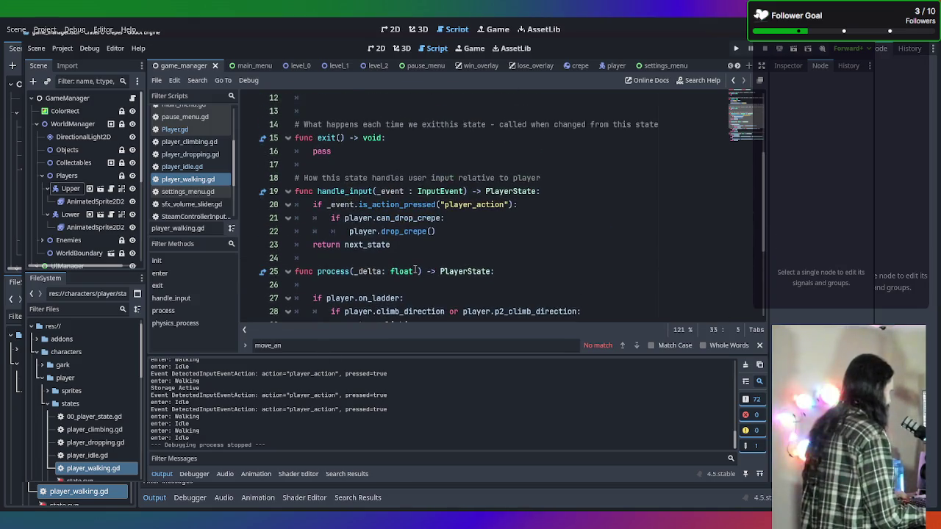
scroll(414, 270, down, 2)
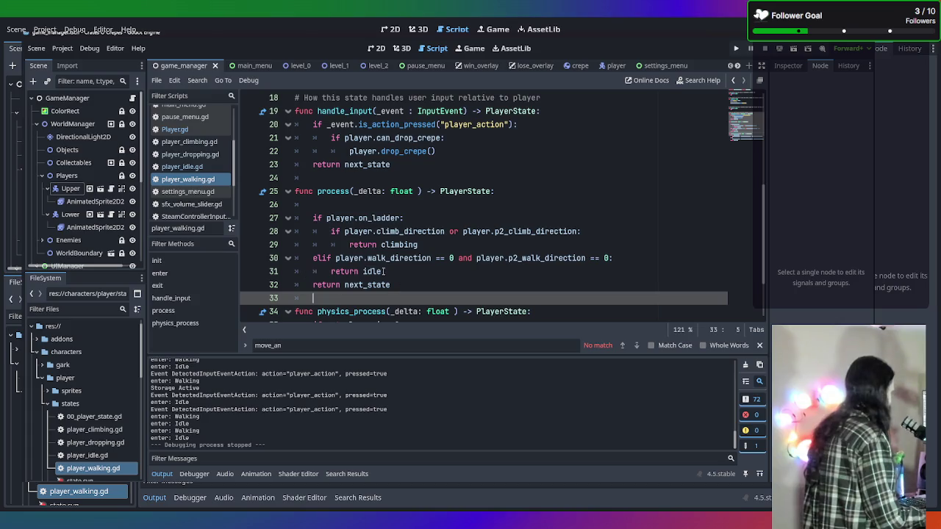
scroll(373, 258, down, 2)
scroll(371, 252, up, 4)
scroll(371, 251, up, 3)
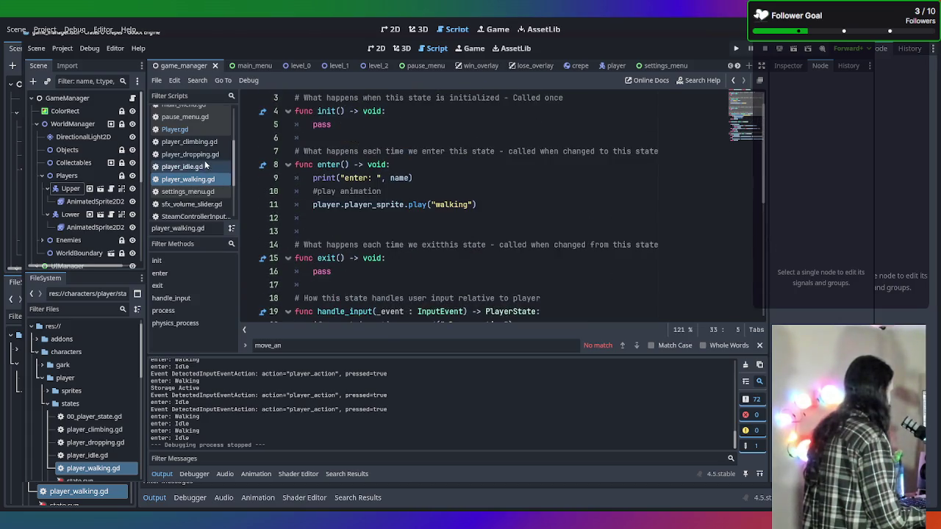
scroll(197, 192, up, 2)
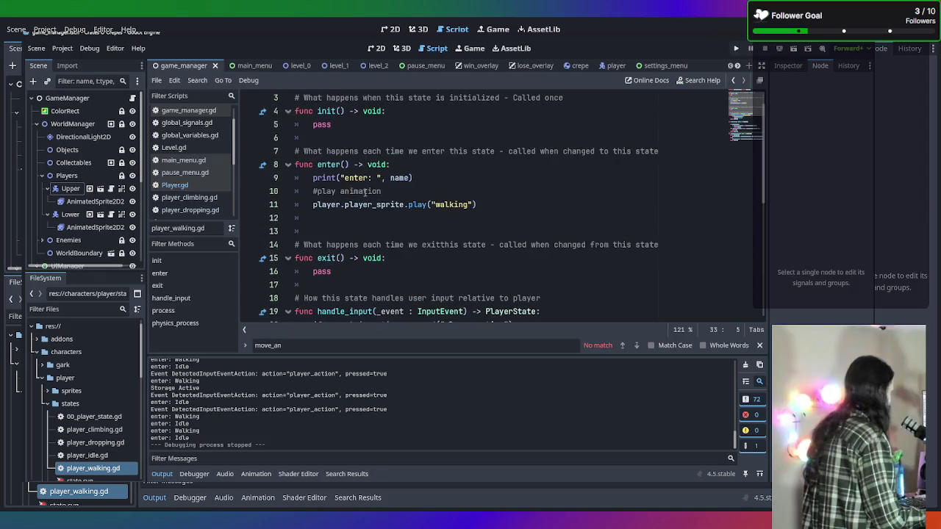
click(176, 185)
Step: Cut line 185 down to 'if walk_direction > 0:', removing the 'or p2_walk_direction > 0' part
scroll(371, 211, up, 10)
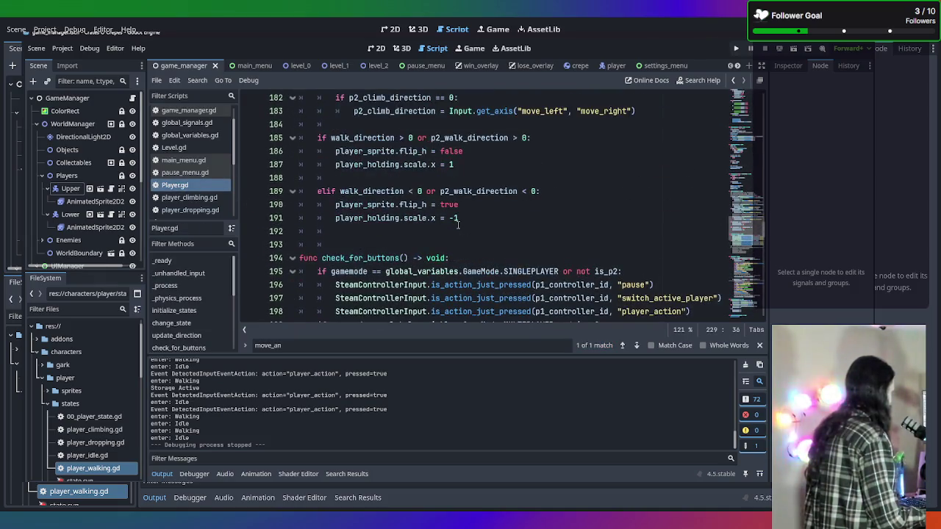
scroll(371, 210, down, 1)
scroll(372, 211, up, 5)
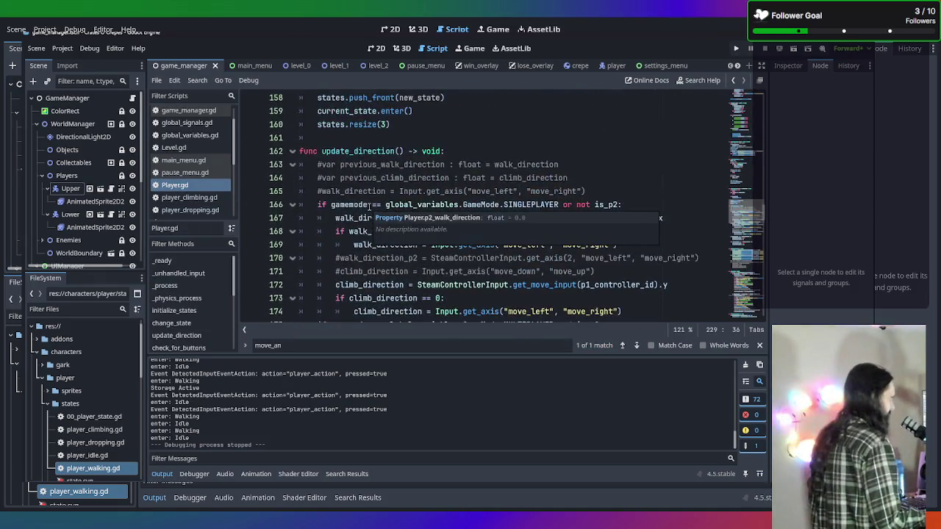
scroll(371, 210, down, 2)
scroll(519, 272, up, 2)
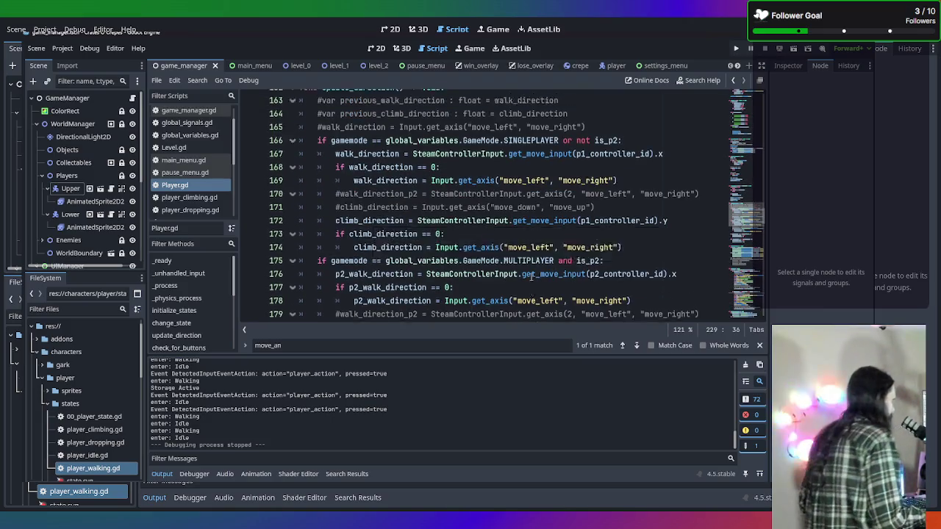
scroll(519, 272, down, 3)
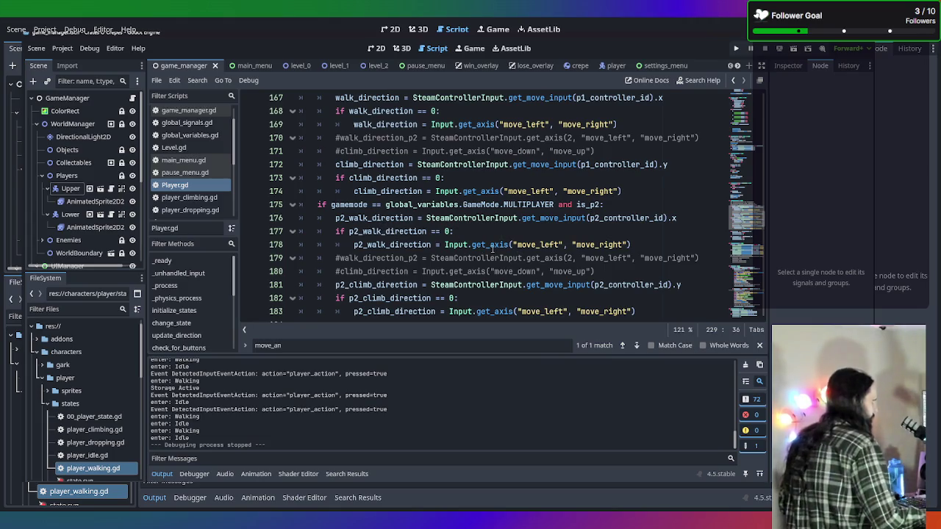
scroll(492, 248, down, 1)
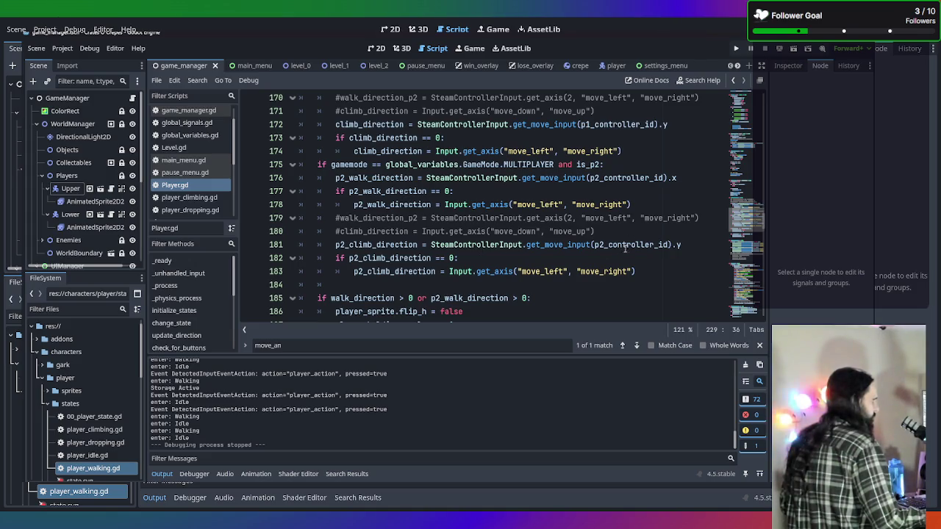
mouse_move(577, 247)
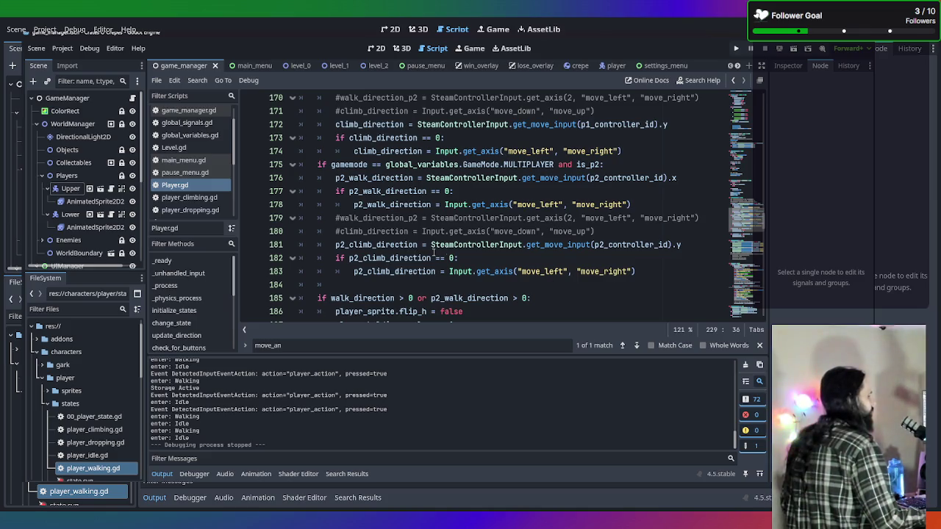
mouse_move(470, 248)
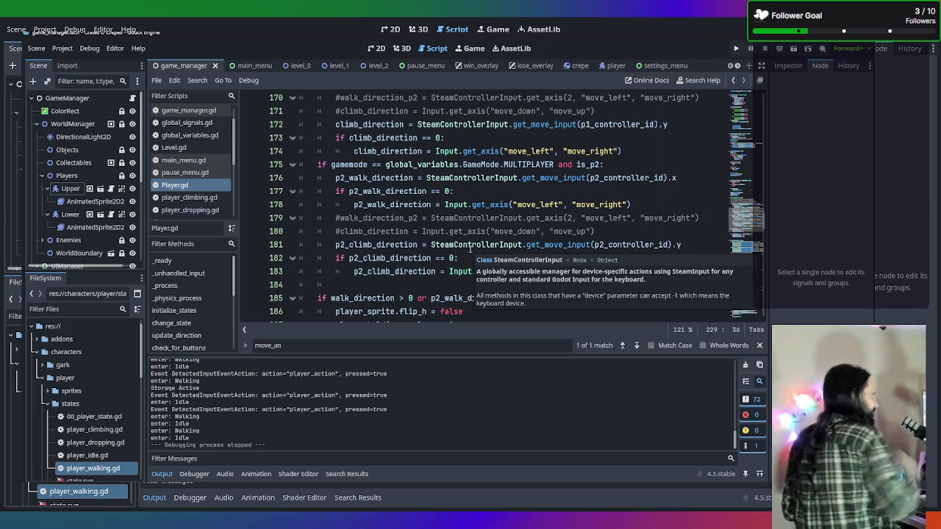
scroll(466, 246, down, 2)
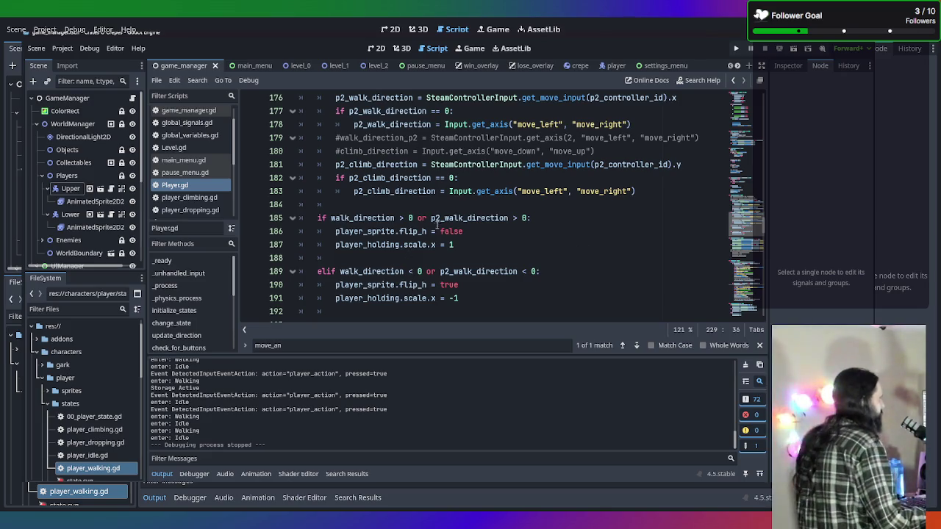
double_click(426, 218)
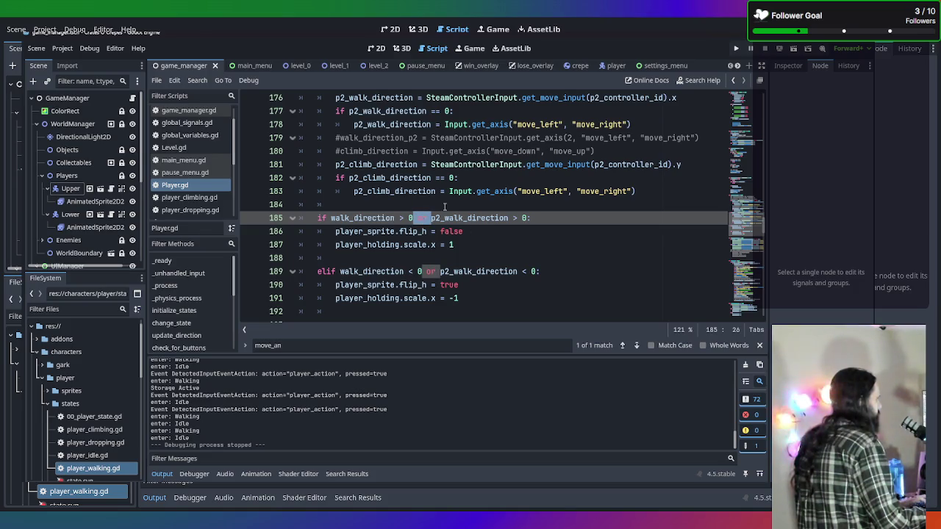
key(BackSpace)
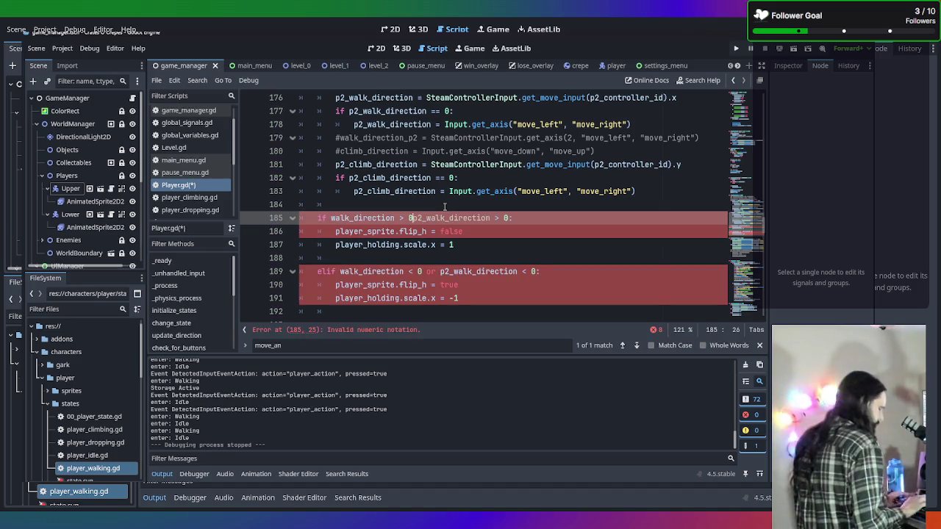
text(:)
key(Return)
drag(435, 231, 317, 230)
key(BackSpace)
Step: Add a separate 'if p2_walk_direction > 0:' line below the first block
click(372, 273)
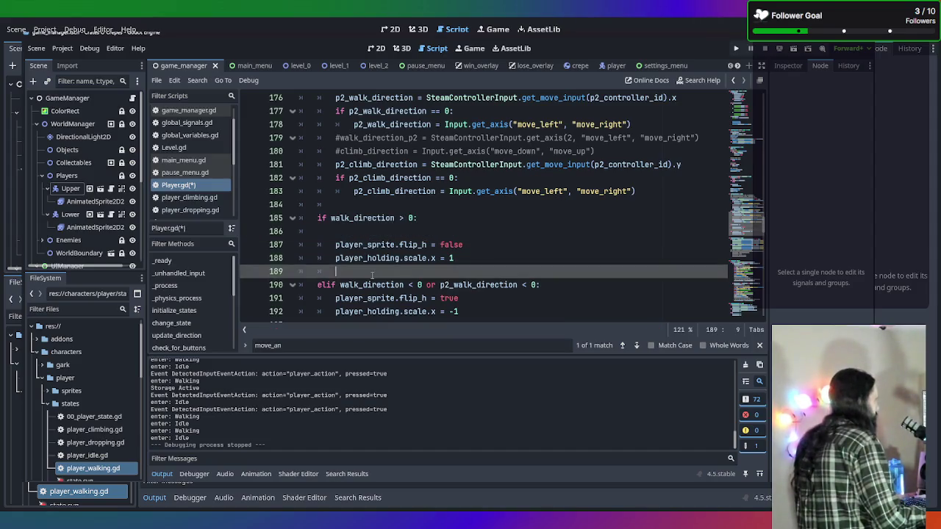
key(BackSpace)
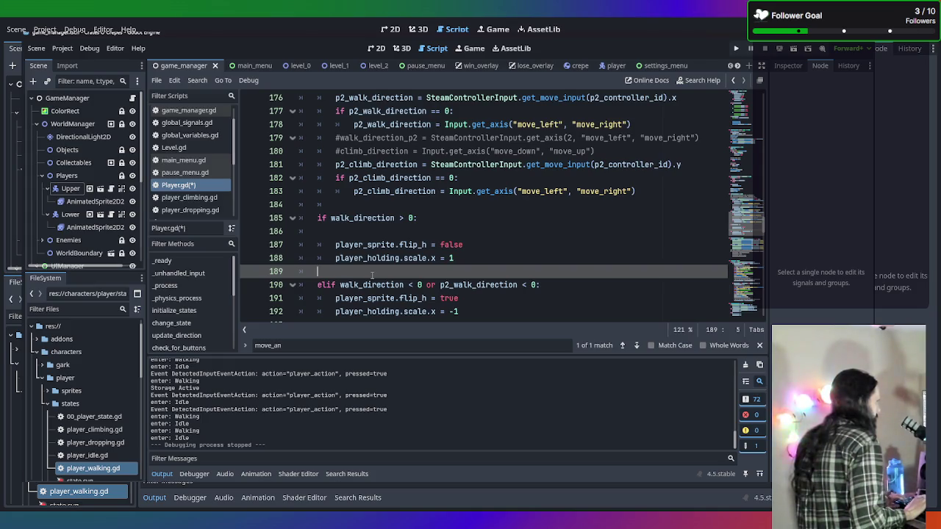
key(ctrl+z)
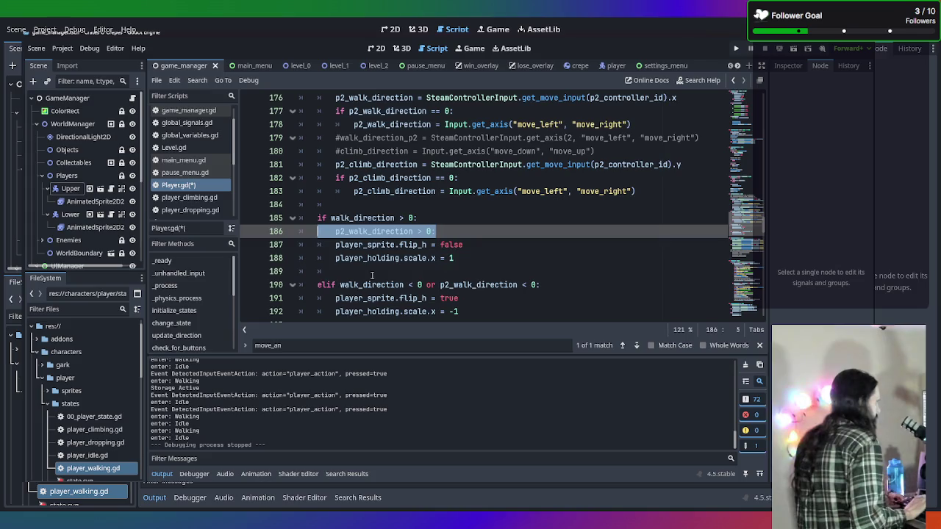
key(BackSpace)
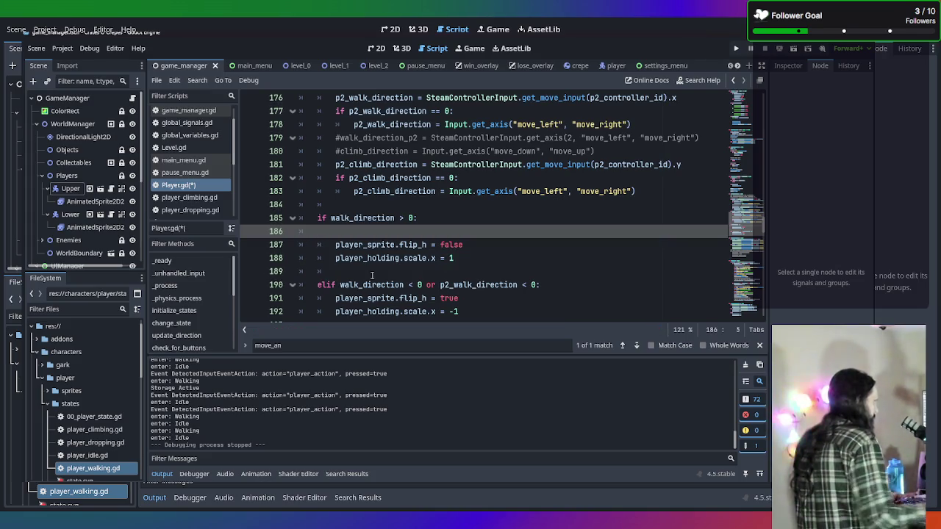
click(353, 271)
key(Return)
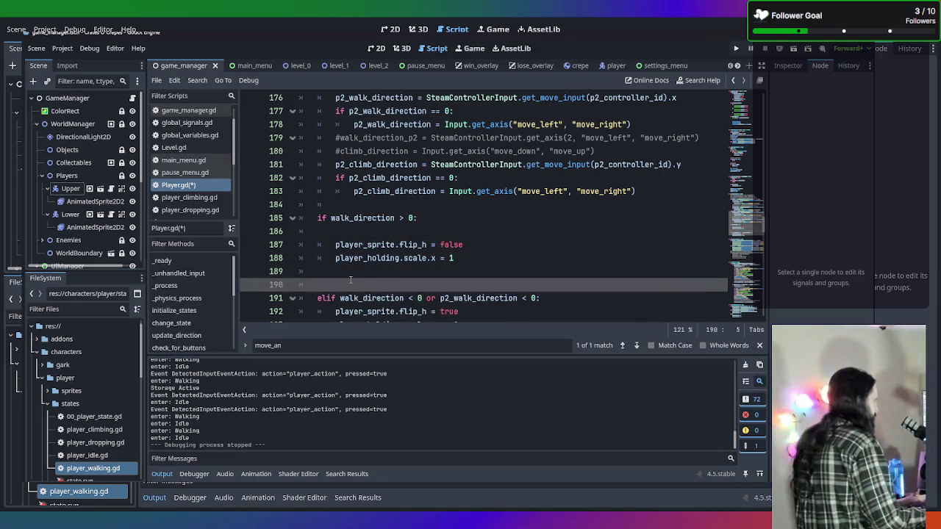
click(361, 273)
key(Return)
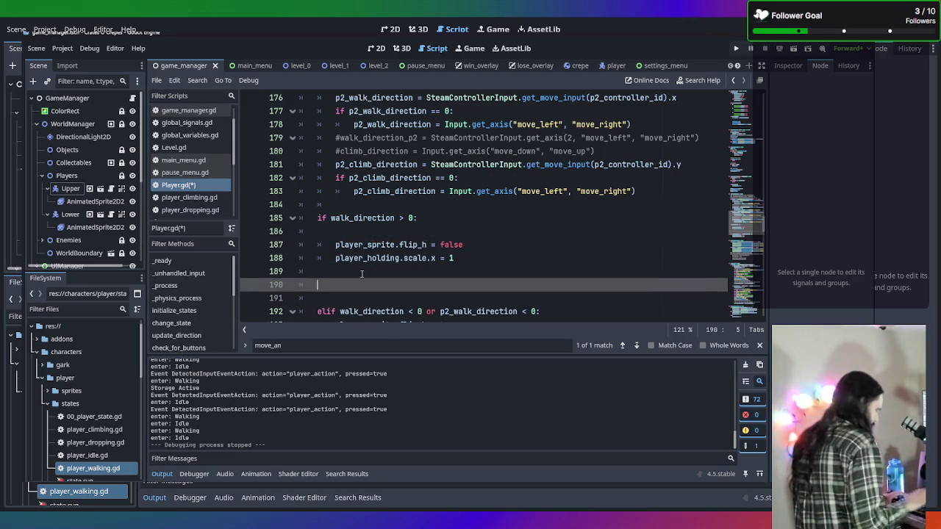
text(if p2_walk_direction > 0:)
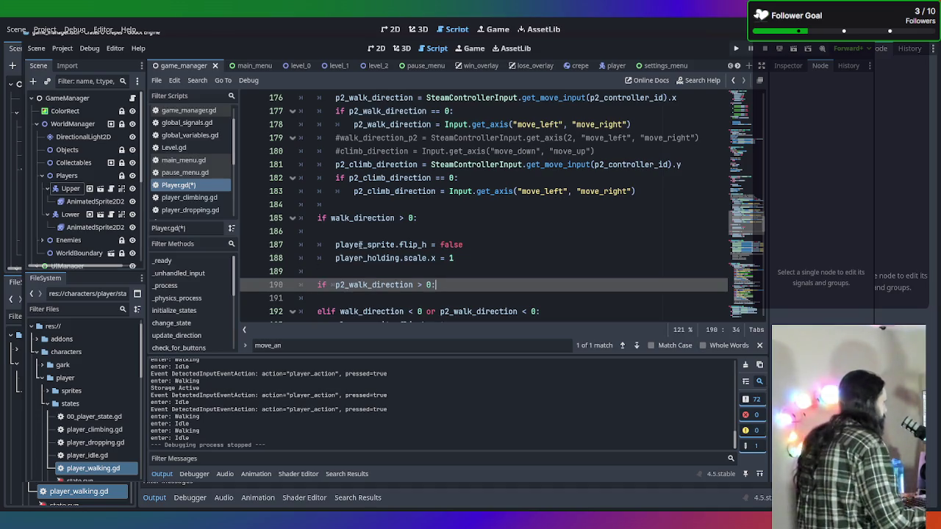
click(335, 284)
key(BackSpace)
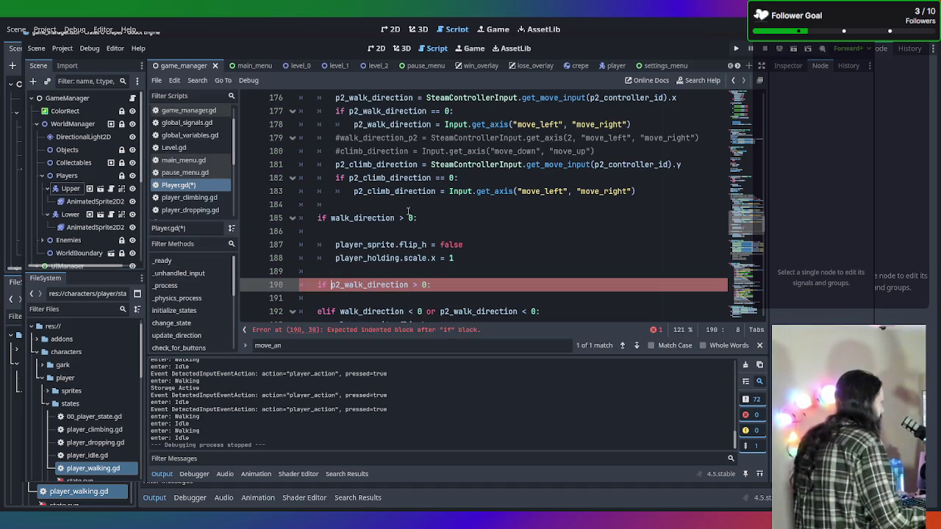
click(399, 218)
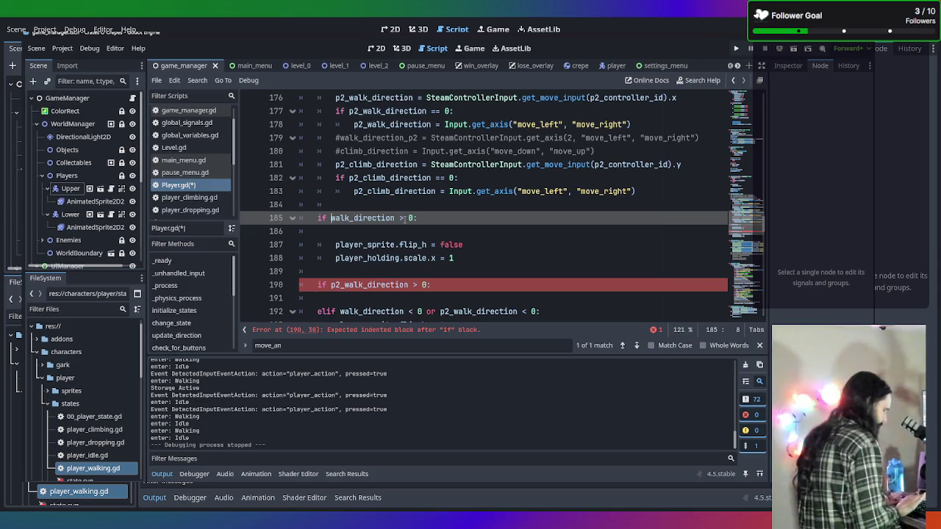
Step: Prefix line 185's check with 'not is_p2 and' and line 190's with 'is_p2 and'
text(not i)
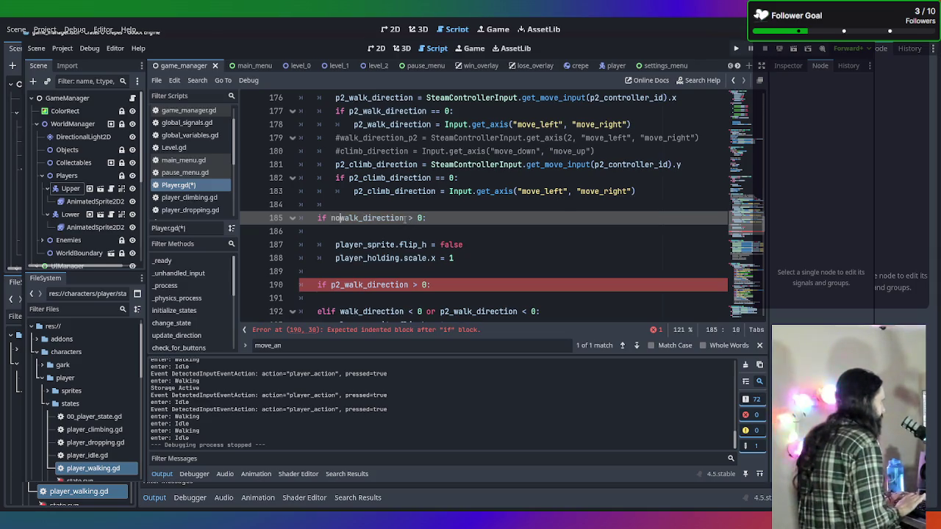
text(s_p2 a)
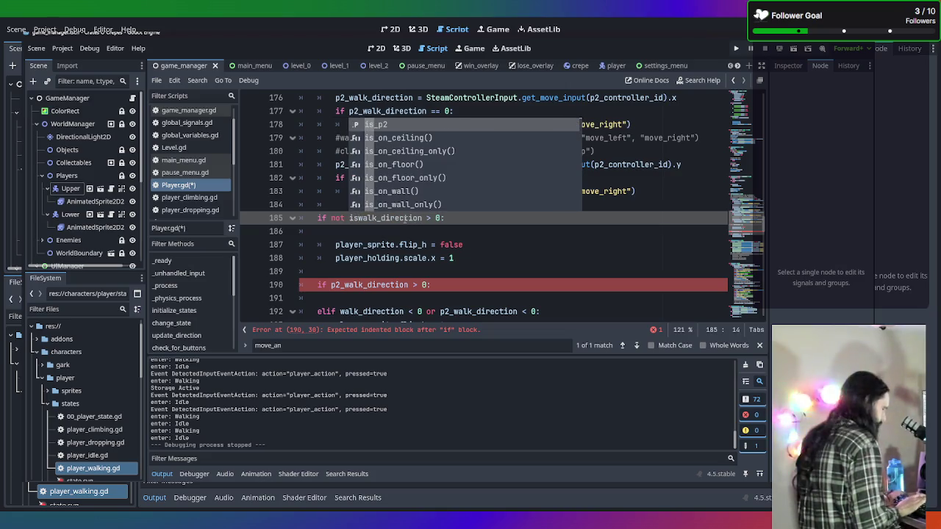
text(nd)
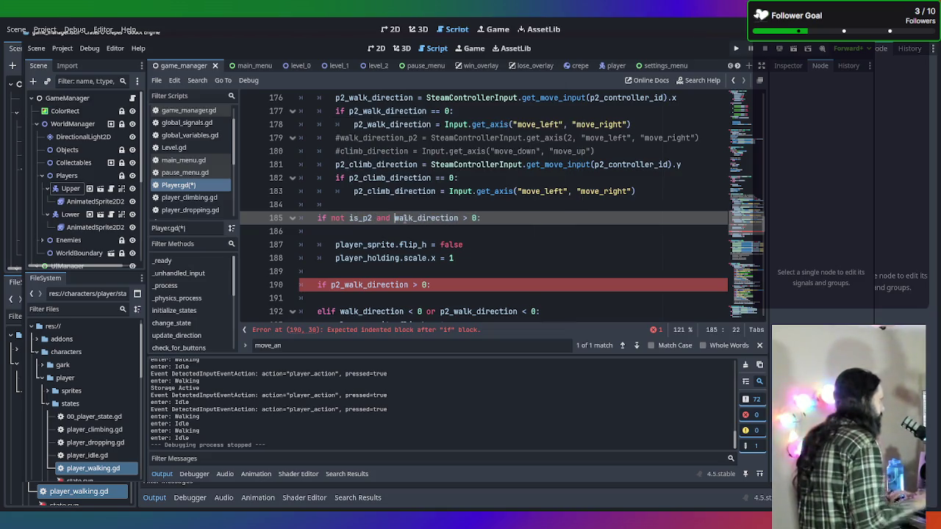
click(331, 284)
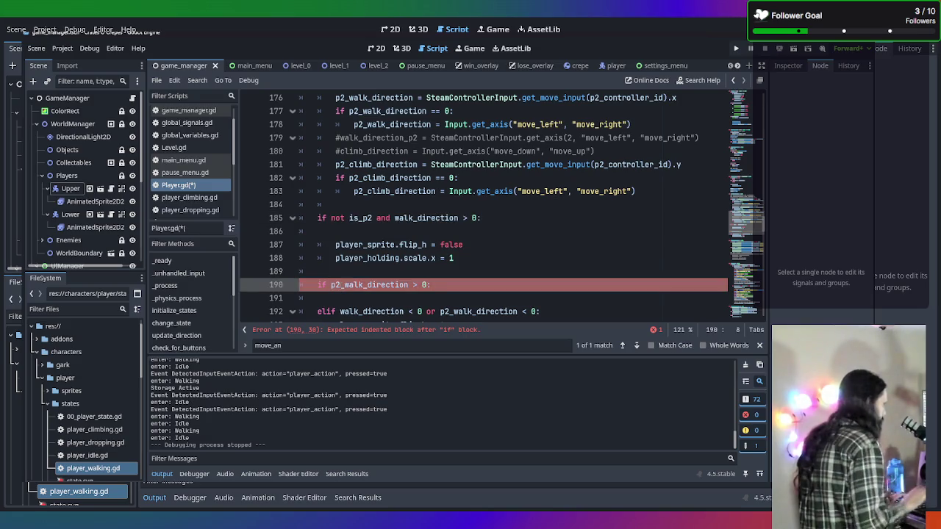
text(not i)
key(BackSpace)
key(BackSpace)
key(BackSpace)
key(BackSpace)
text(is_p2 and)
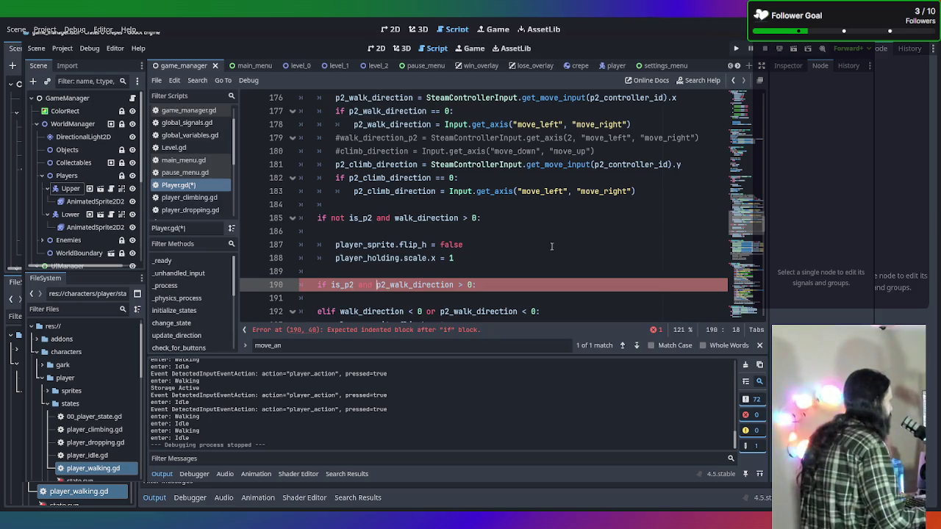
Step: Copy the flip_h and holding scale lines into the new is_p2 block
scroll(555, 248, down, 1)
drag(472, 216, 314, 207)
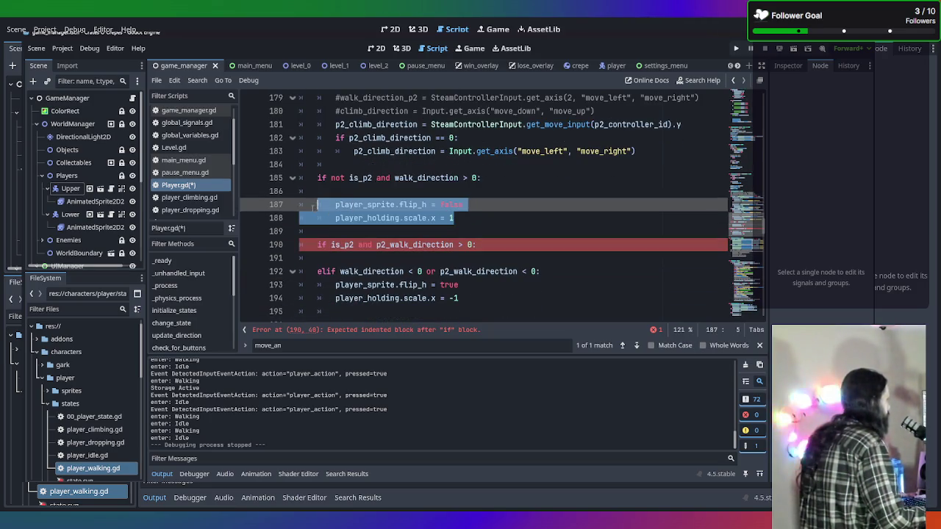
drag(456, 218, 298, 206)
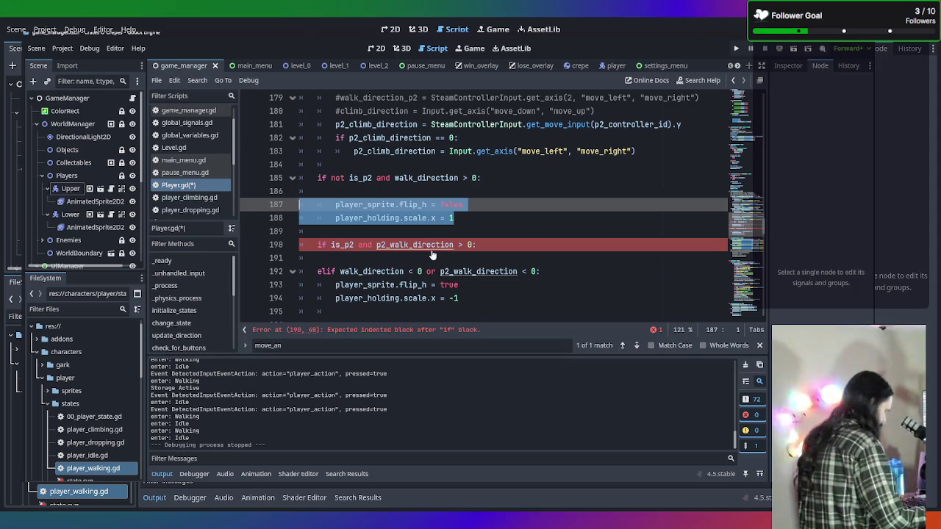
key(ctrl+c)
click(300, 256)
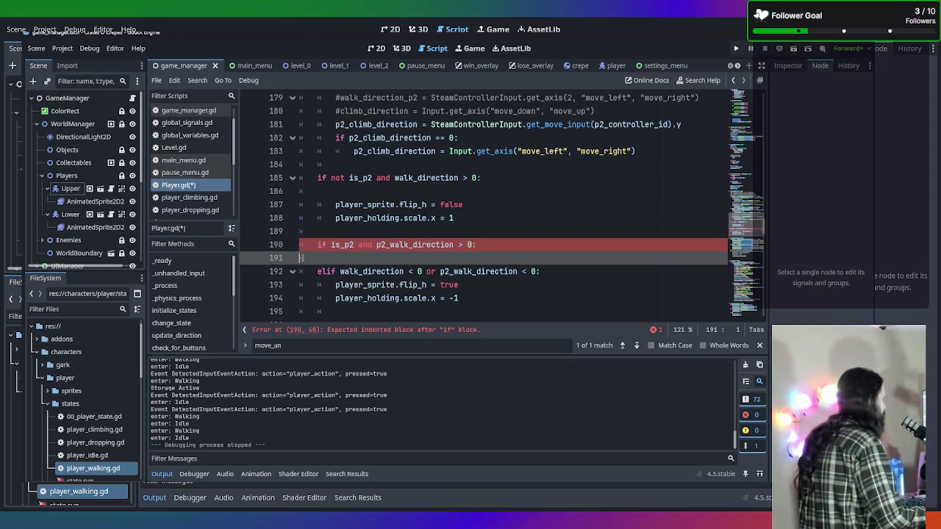
key(ctrl+v)
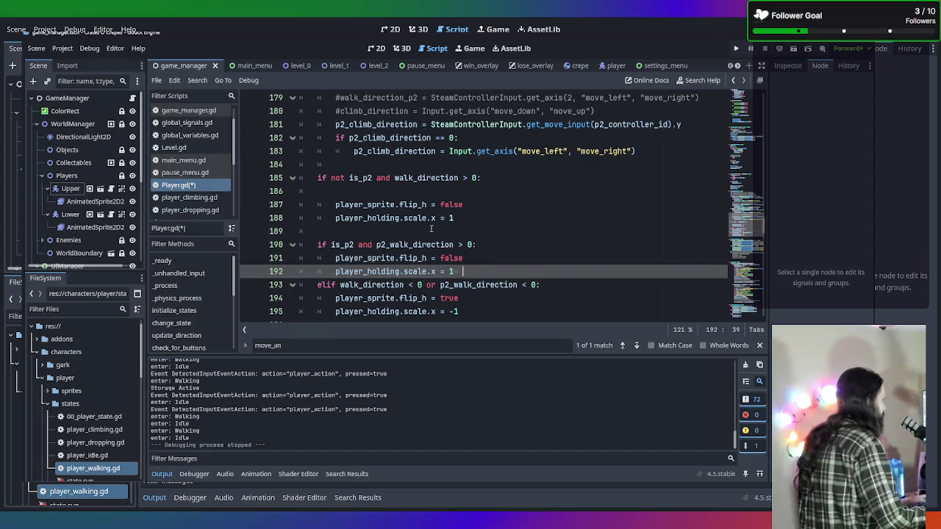
Step: Tidy the blank lines so one empty line separates the two rightward blocks
click(432, 230)
key(BackSpace)
click(468, 256)
key(Return)
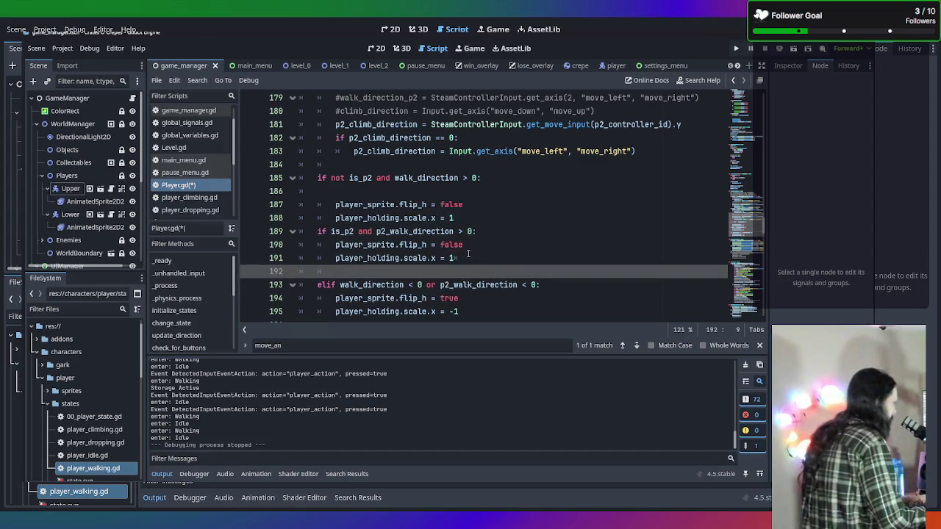
click(473, 205)
key(Up)
key(BackSpace)
click(473, 206)
key(Return)
scroll(477, 220, down, 1)
Step: Turn the 'elif' on line 193 into an 'if'
click(478, 230)
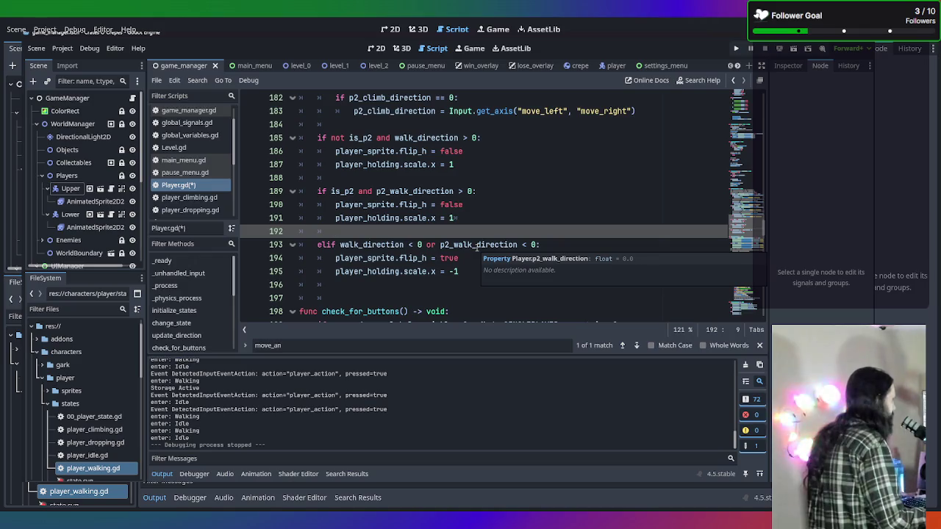
click(322, 245)
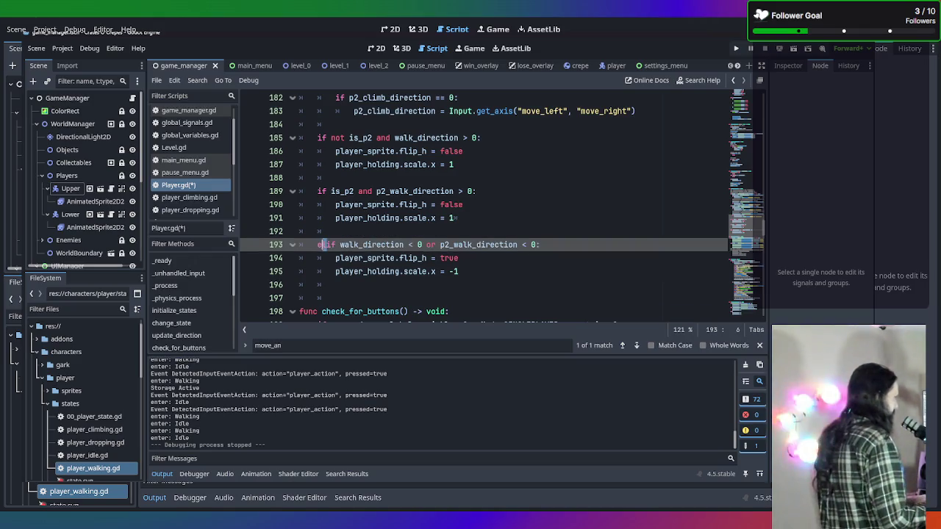
key(BackSpace)
key(Delete)
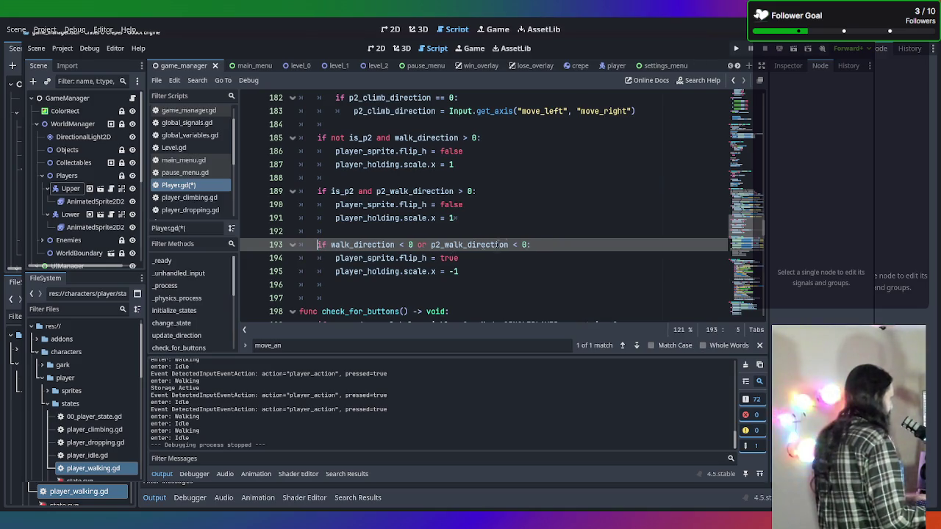
click(577, 245)
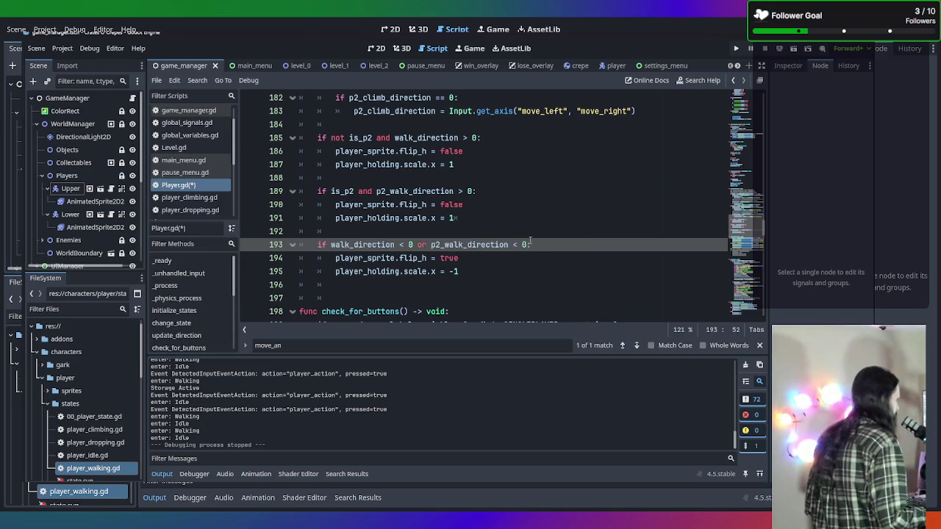
Step: Rewrite line 193's condition as 'if not is_p2 and walk_direction < 0:', dropping the player-two check
scroll(331, 239, up, 1)
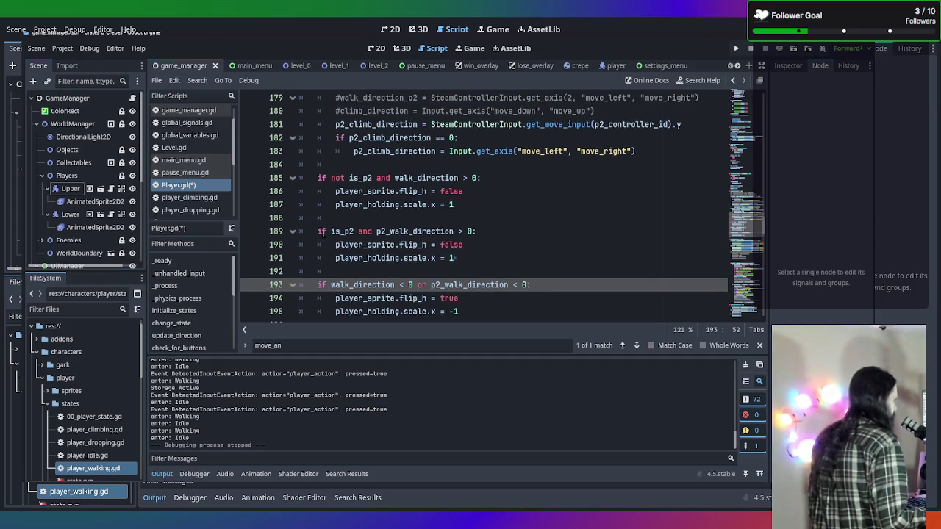
click(316, 231)
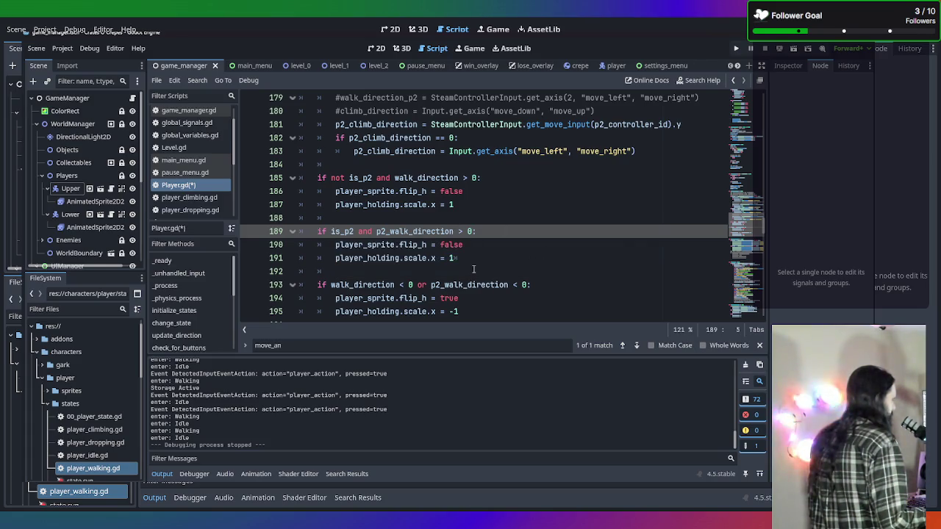
scroll(474, 269, down, 1)
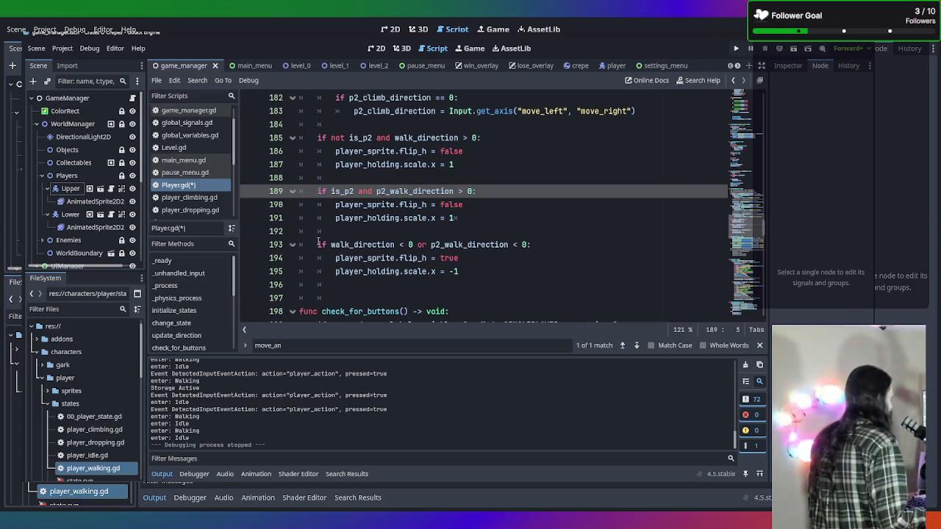
key(Down)
key(Down)
key(Down)
drag(417, 245, 532, 245)
key(BackSpace)
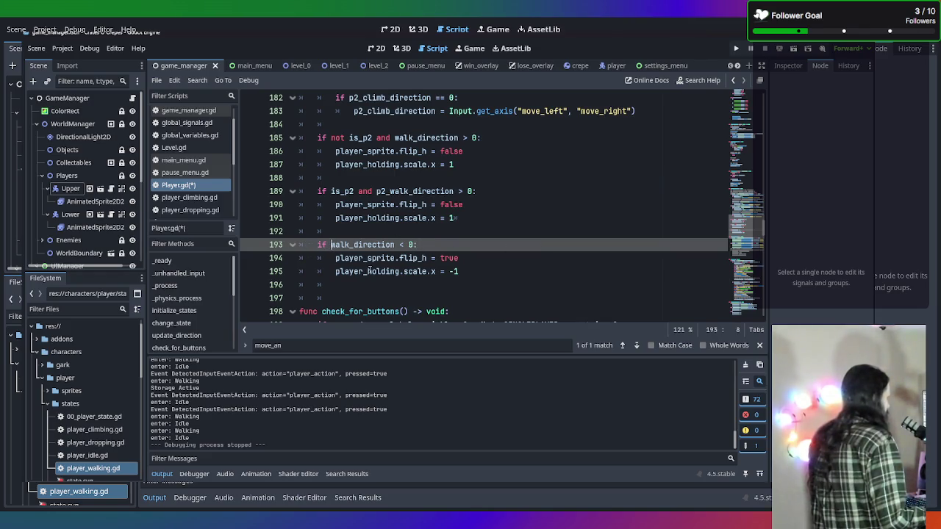
text(not i)
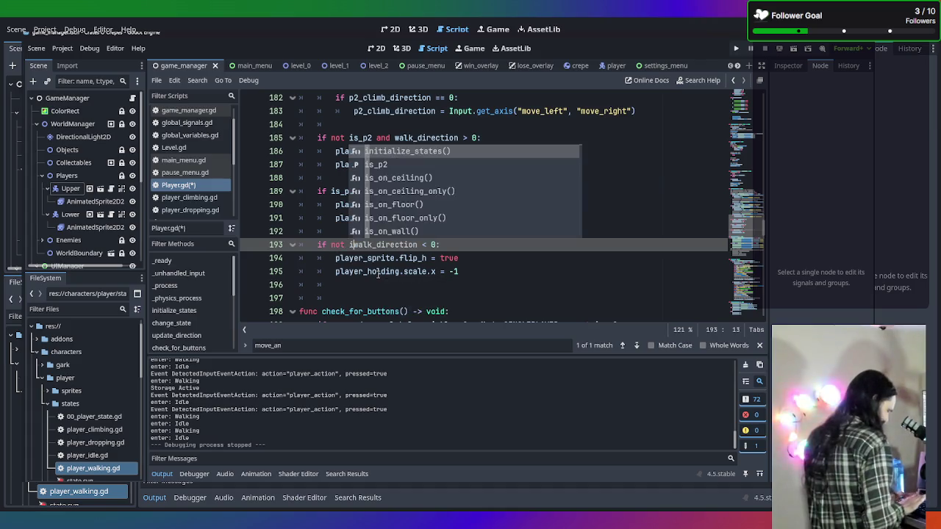
text(s_)
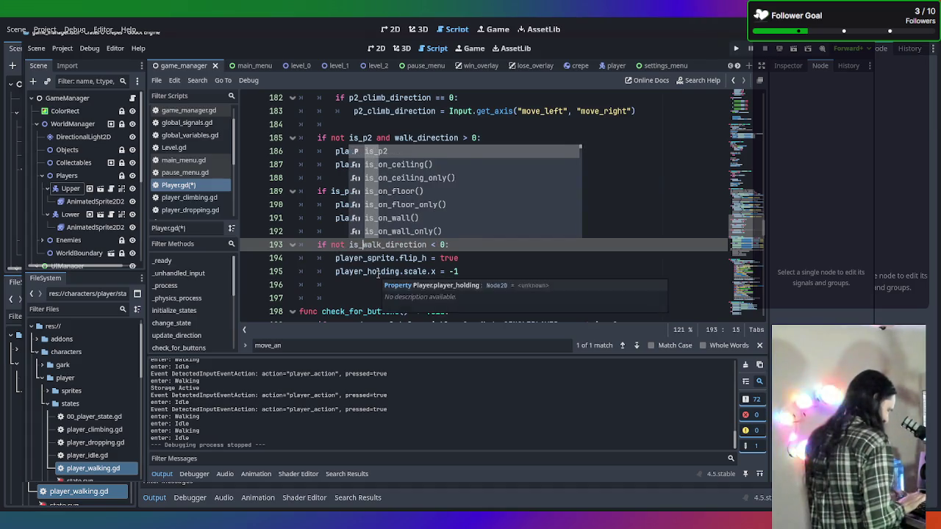
text(p2 and)
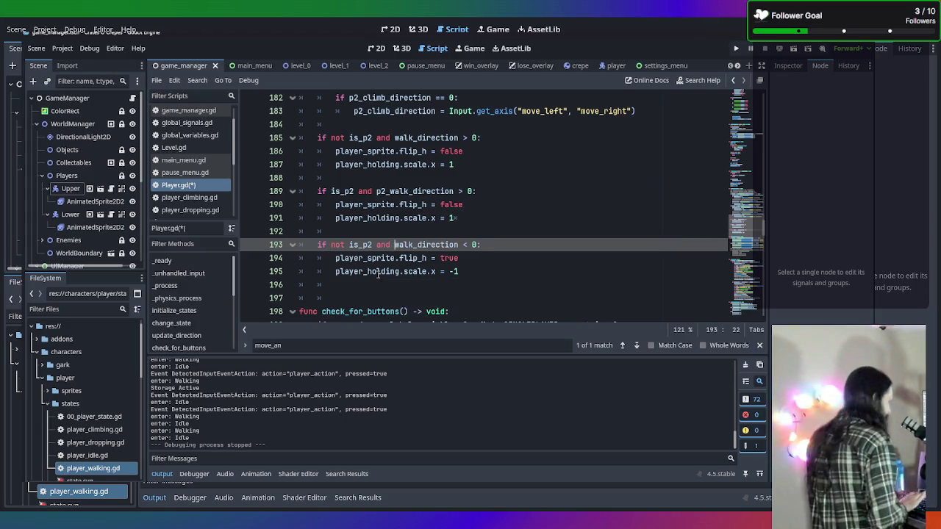
key(Return)
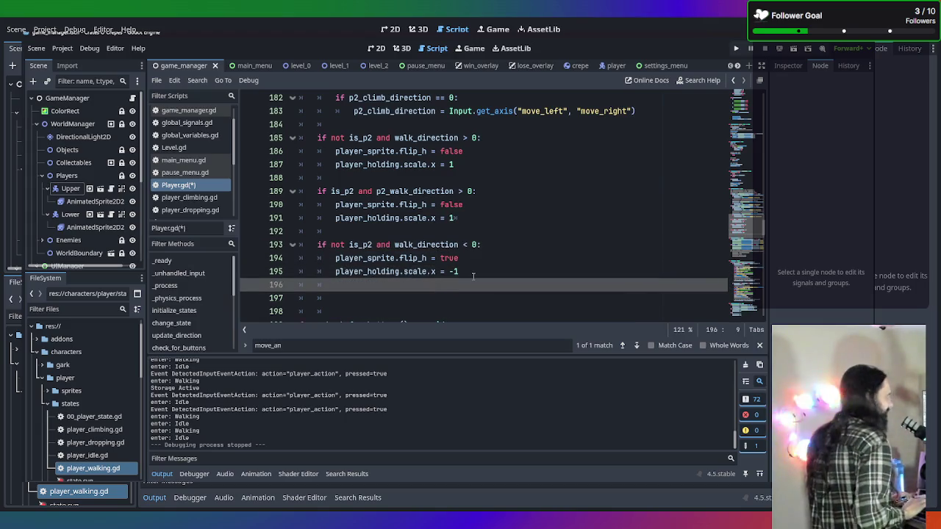
Step: Add a new line 197 reading 'if is_p2 and p2_walk_direction < 0:'
key(Return)
text(if )
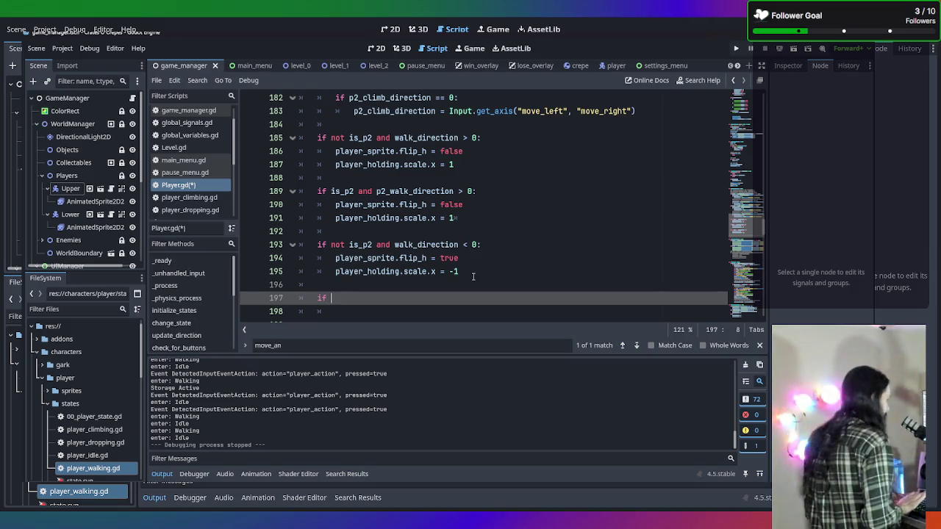
text(is_p)
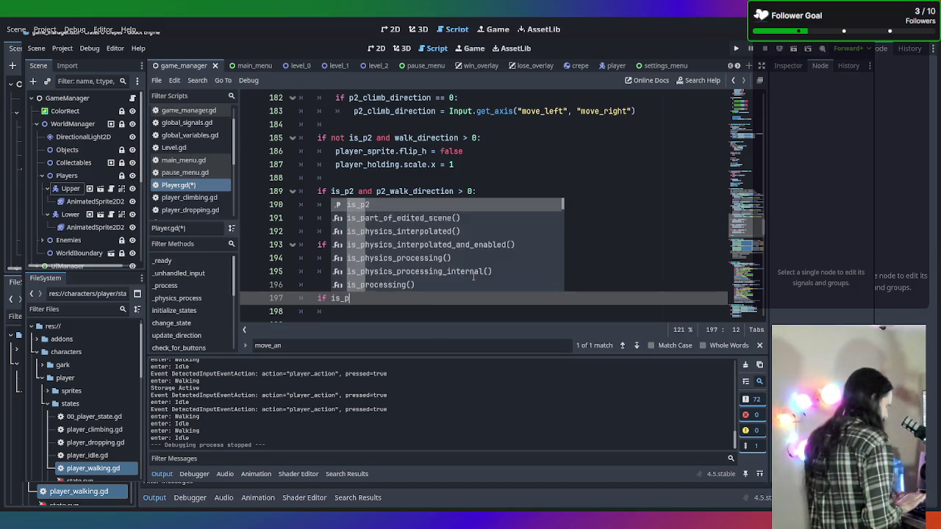
text(2 andf)
key(BackSpace)
text(or p2_walk_direction < 0:)
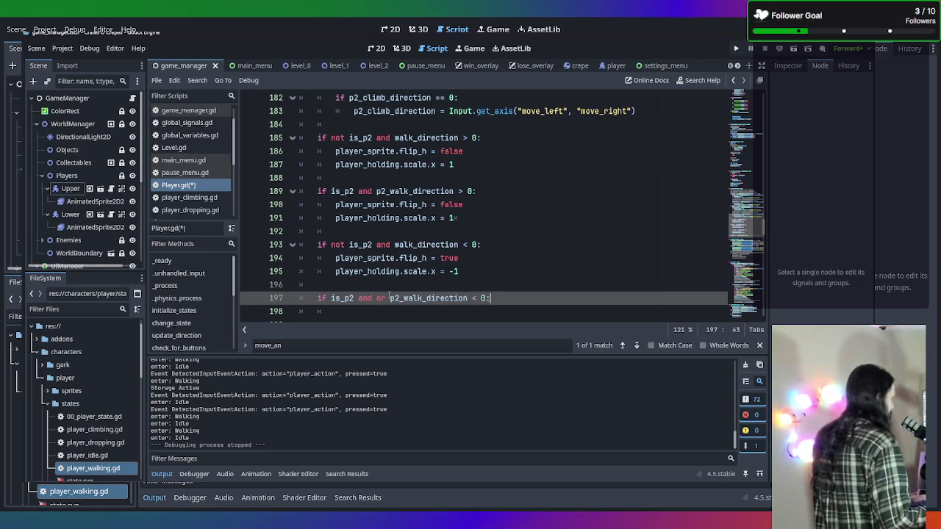
drag(389, 297, 375, 297)
key(BackSpace)
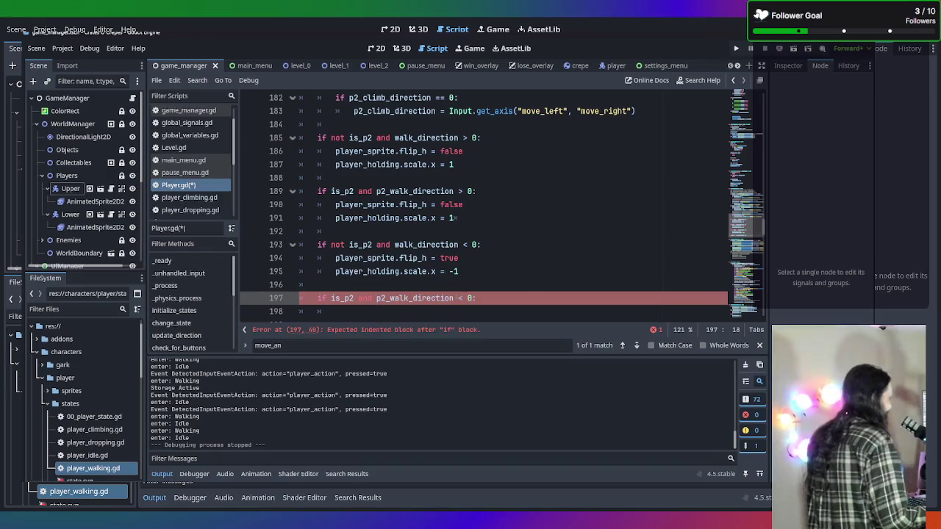
Step: Copy the flip_h = true and scale.x = -1 lines under line 197 with corrected indentation
scroll(534, 287, down, 2)
mouse_move(463, 192)
mouse_down()
mouse_move(317, 192)
mouse_move(302, 179)
mouse_up()
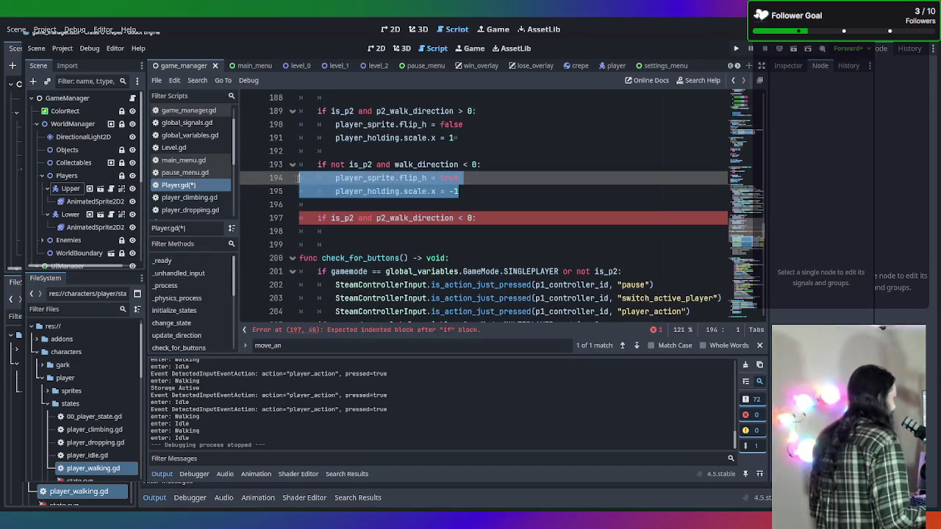
key(ctrl+c)
click(497, 232)
key(ctrl+v)
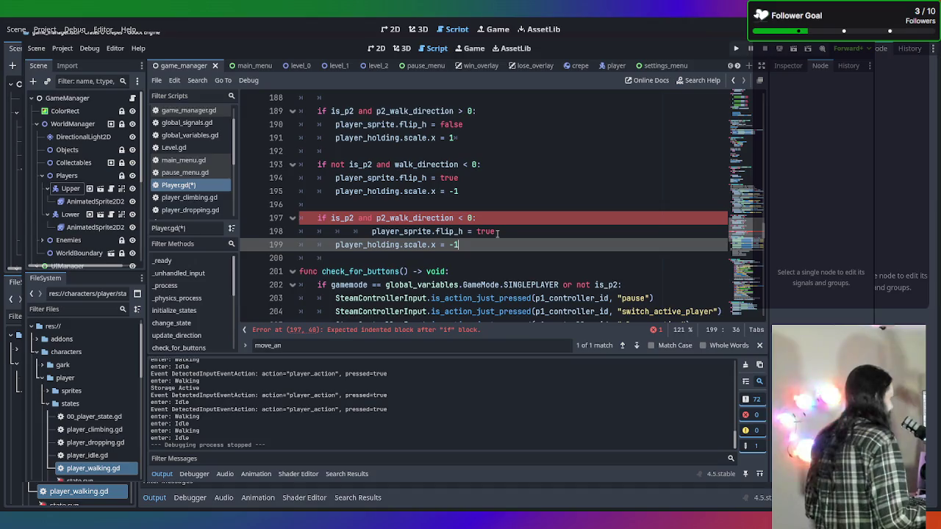
click(372, 232)
key(BackSpace)
key(BackSpace)
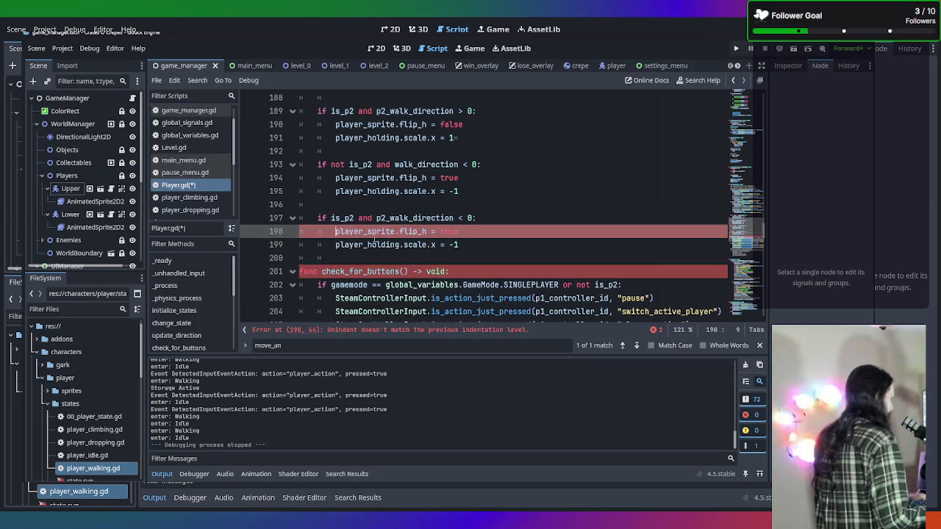
key(ctrl+shift+k)
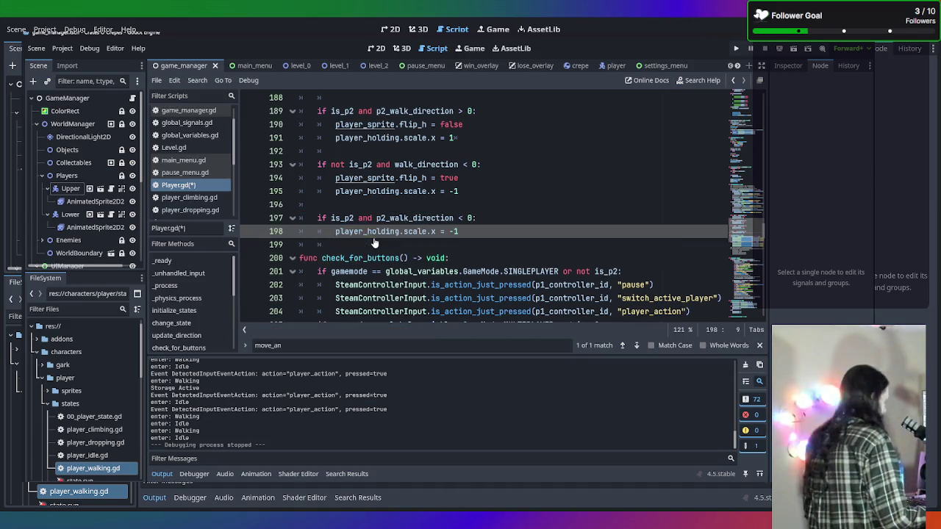
key(ctrl+z)
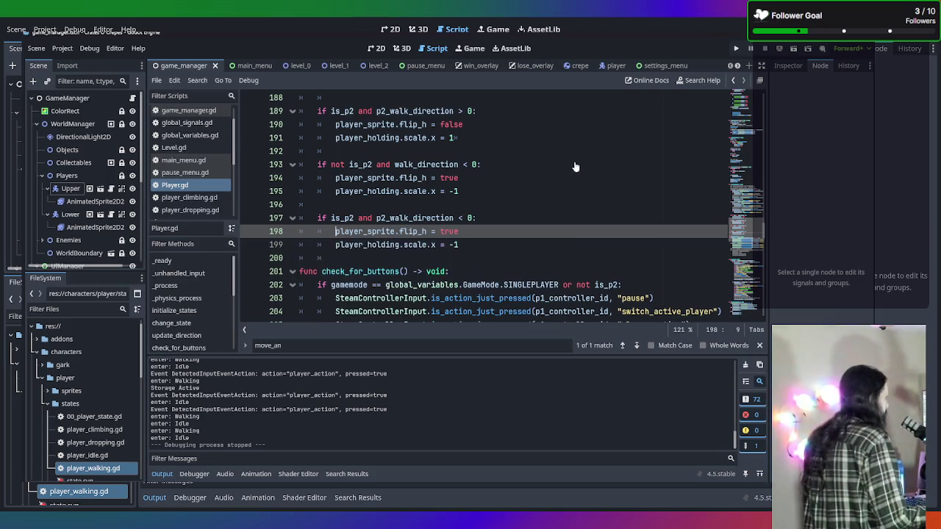
click(571, 165)
scroll(566, 181, down, 1)
scroll(566, 181, down, 3)
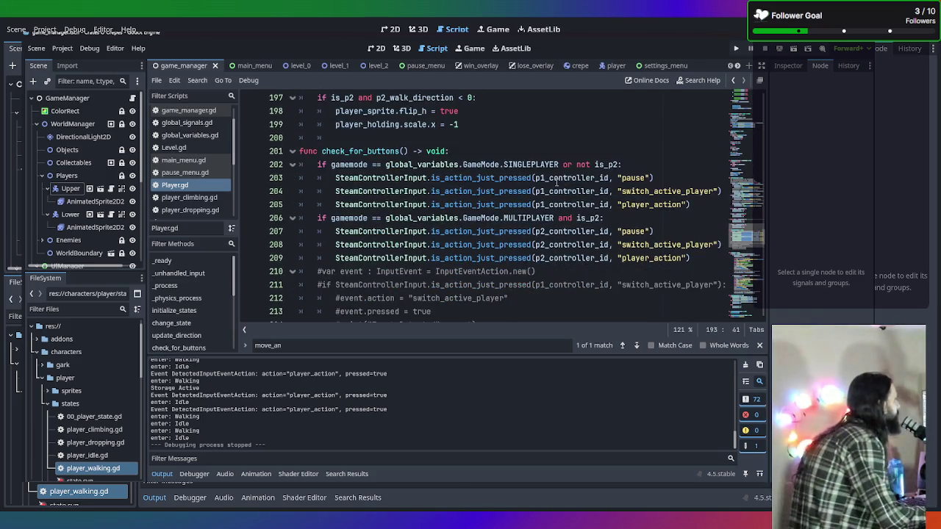
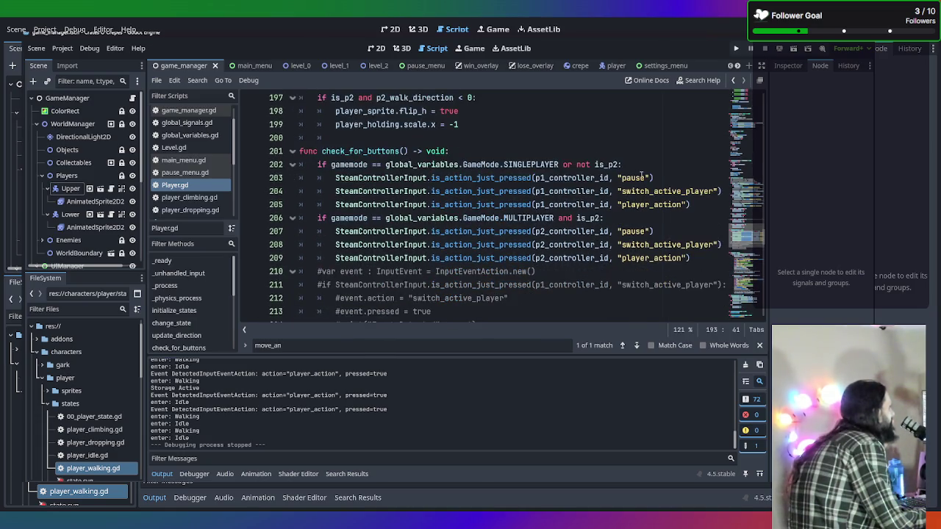
Step: Delete 'or not is_p2' from the single-player condition on line 202 and start a new line
drag(563, 164, 590, 165)
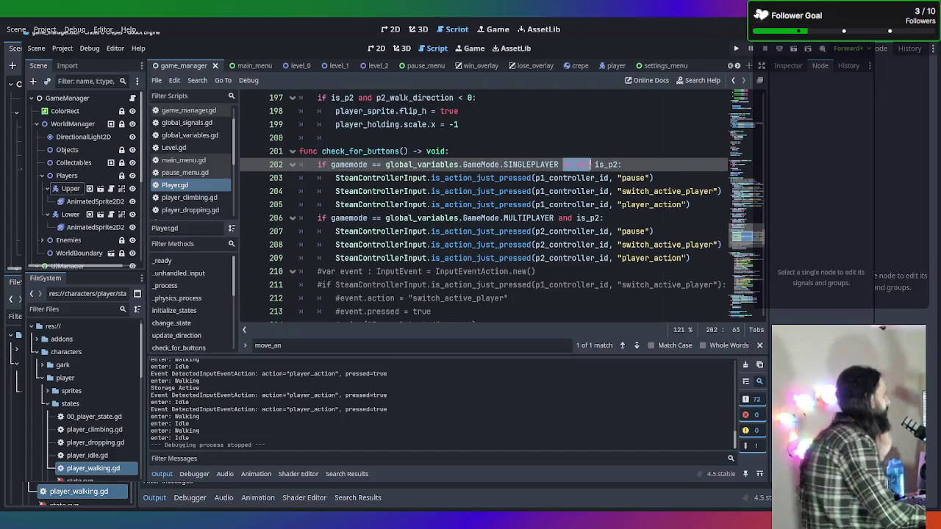
drag(590, 165, 593, 165)
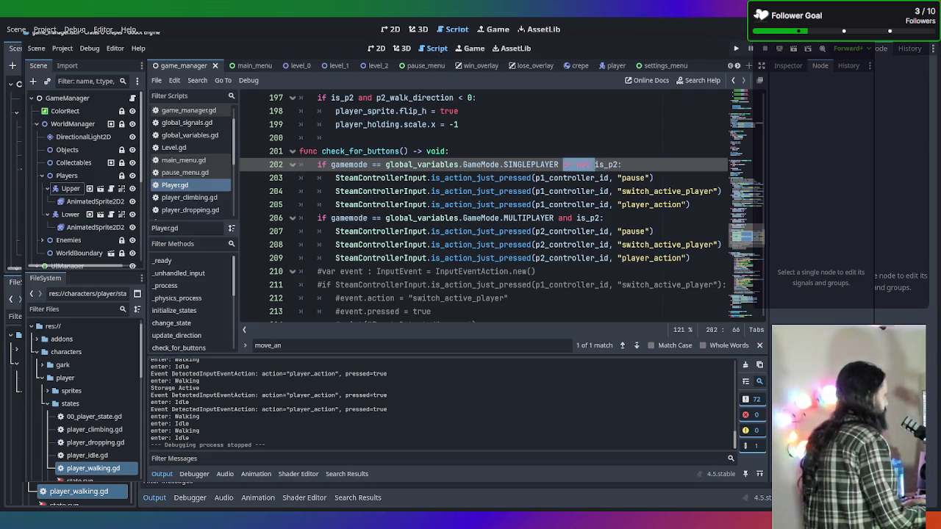
drag(593, 165, 631, 164)
key(BackSpace)
key(BackSpace)
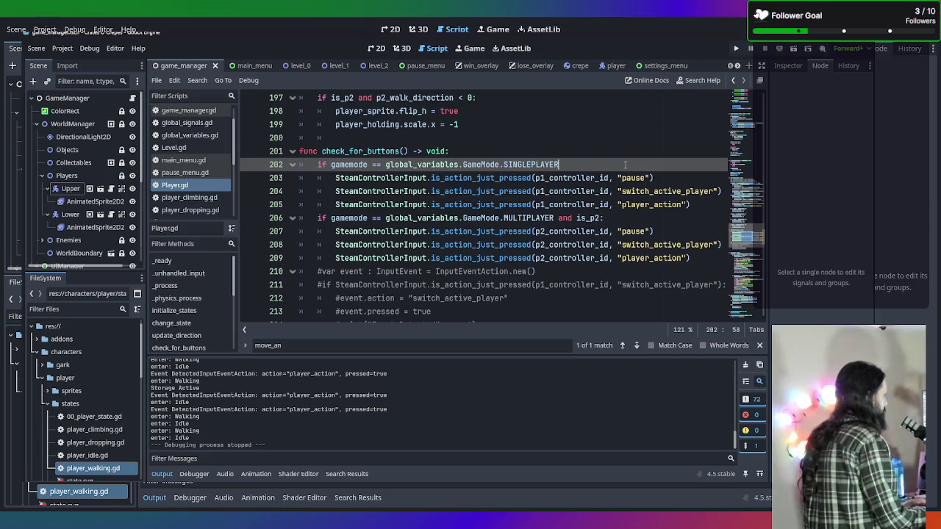
text(:)
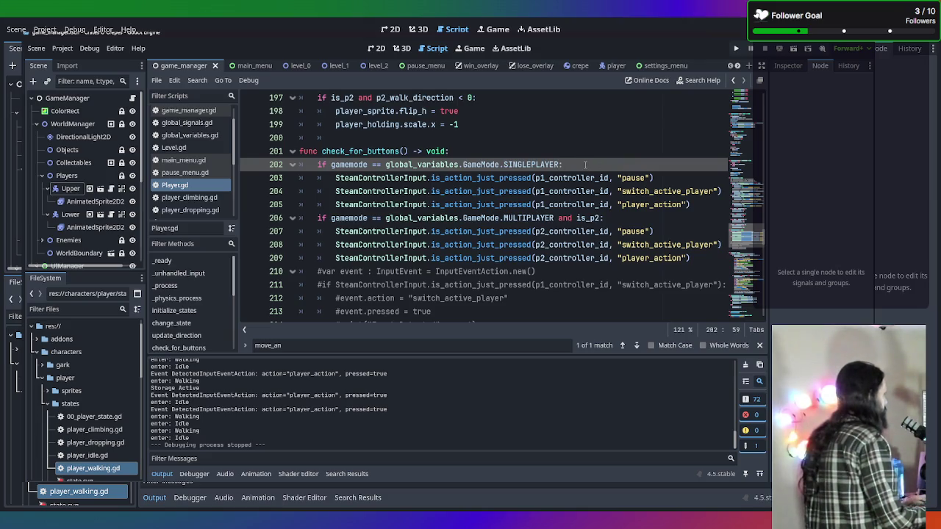
key(Return)
Step: Add 'if not is_p2:', indent the three player-1 button checks under it, and run the game
text(if not)
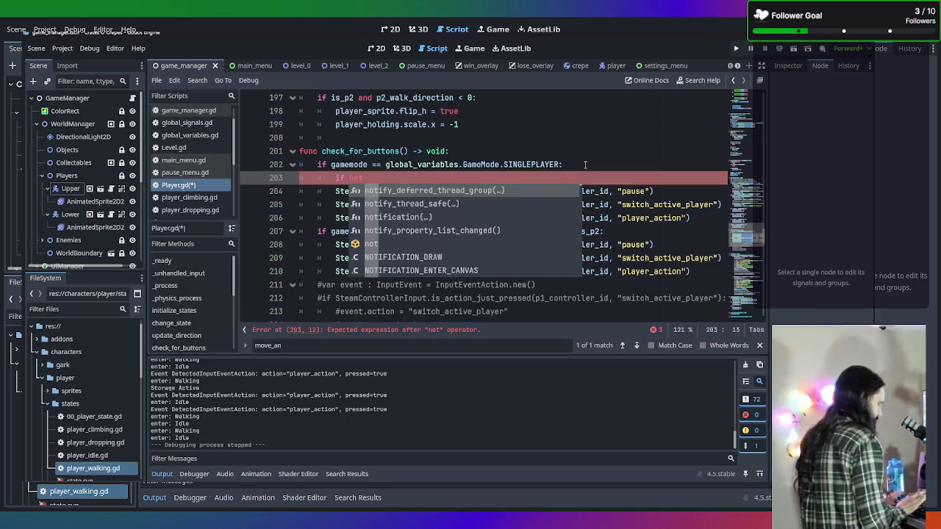
text(_is)
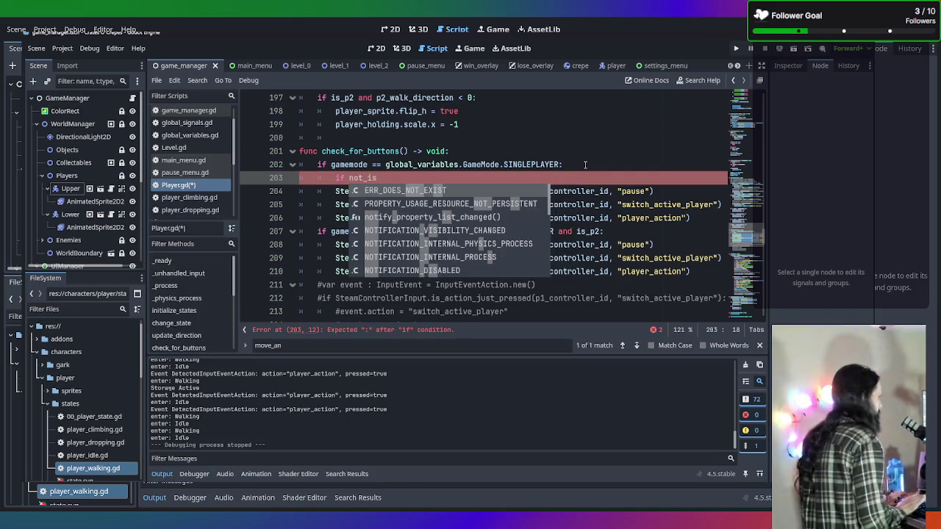
key(BackSpace)
key(BackSpace)
key(BackSpace)
text( i)
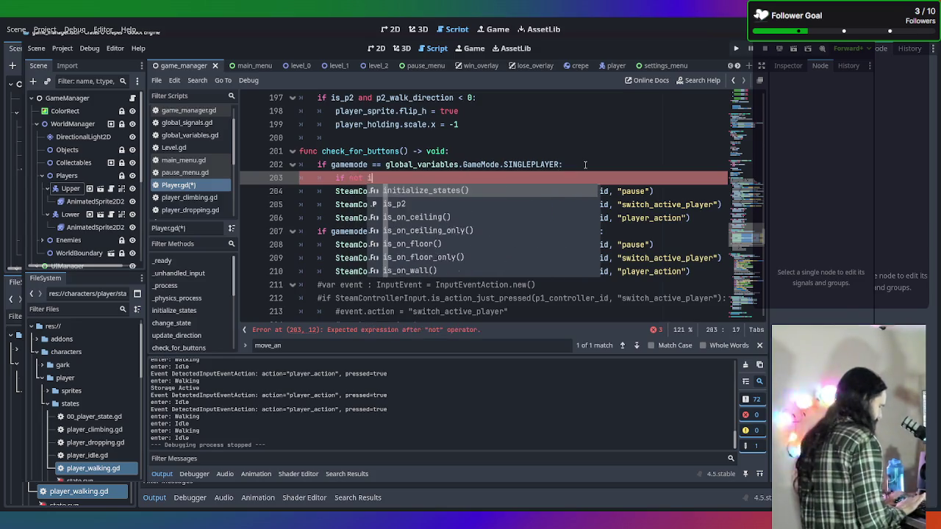
text(s_p2:)
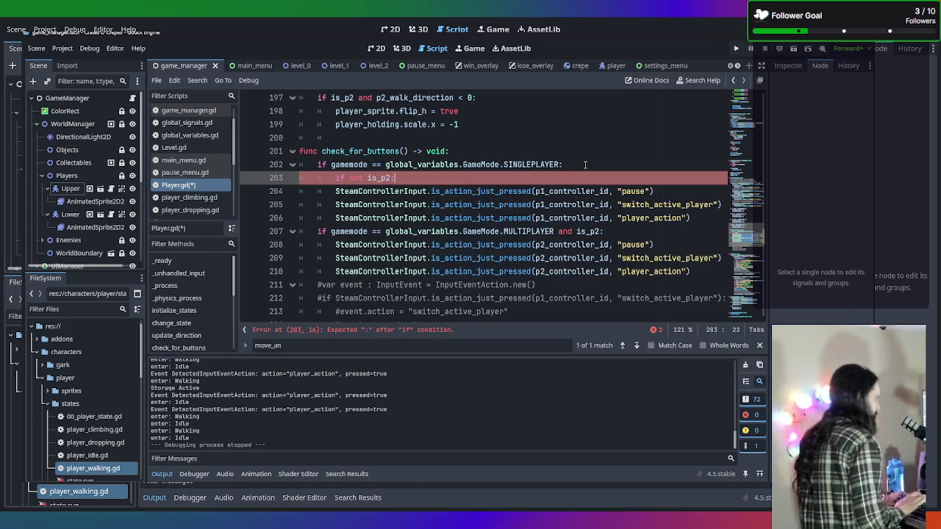
mouse_move(336, 190)
mouse_down()
mouse_move(662, 205)
mouse_move(691, 218)
mouse_up()
key(Tab)
click(508, 247)
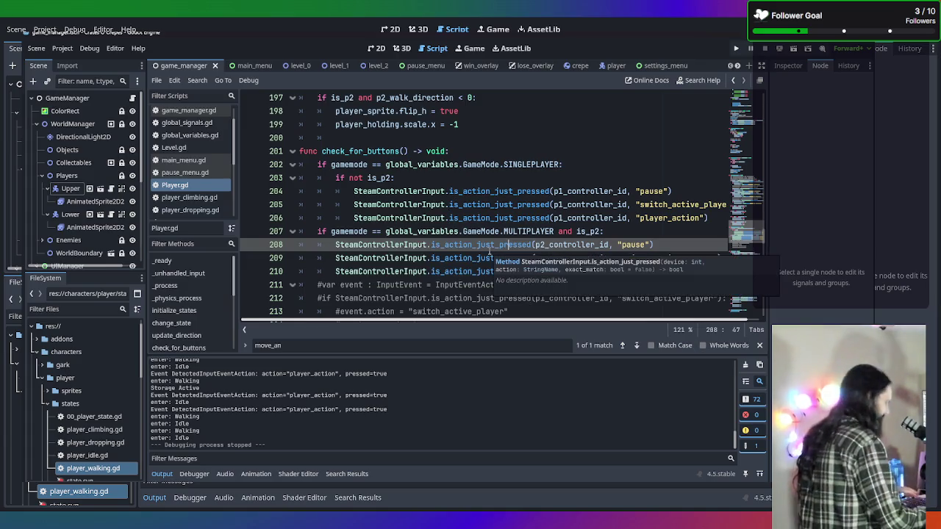
key(F5)
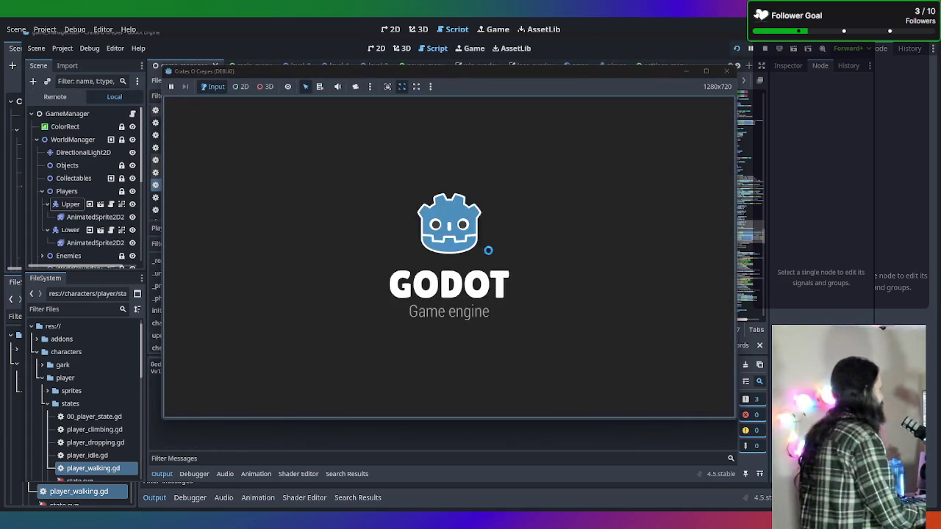
Step: Start a Multiplayer game, walk a character left with A, then stop the game
click(464, 276)
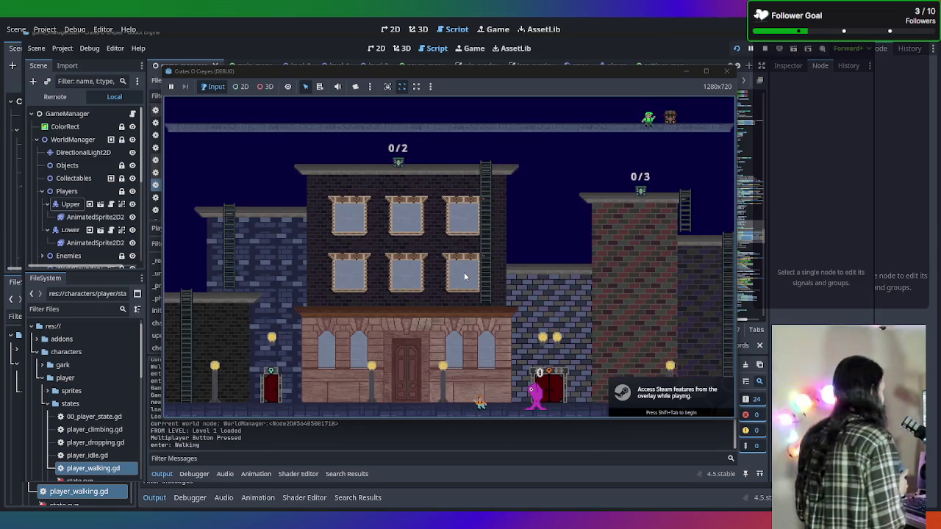
key(a)
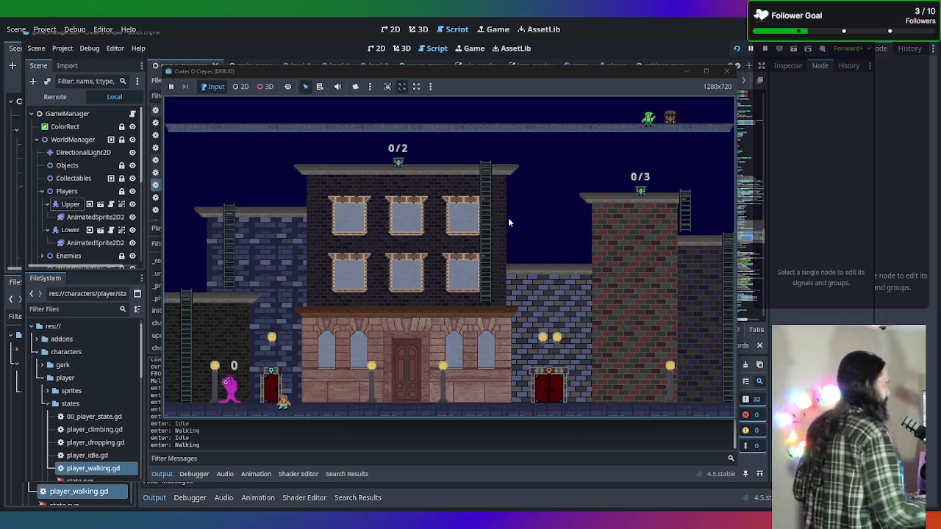
click(724, 70)
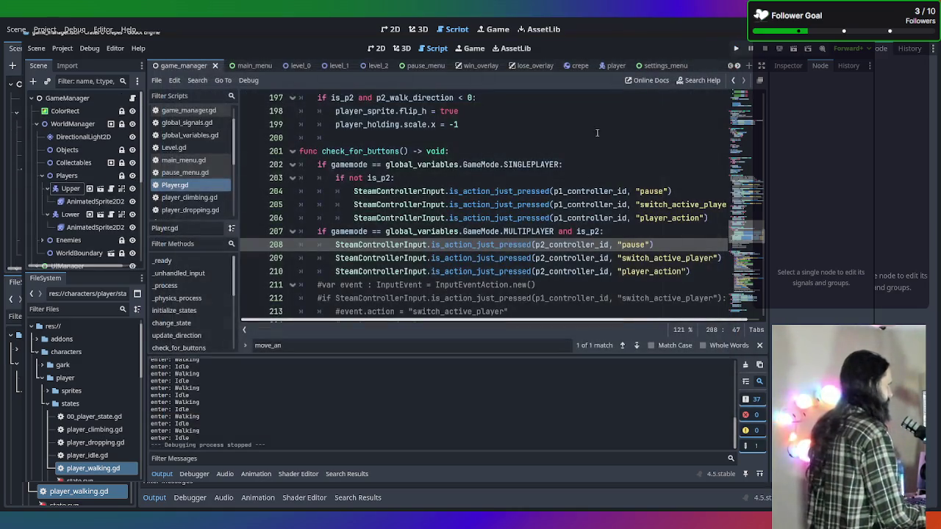
Step: Inspect the multiplayer condition on lines 207–208, then scroll up to update_direction at line 161
click(612, 246)
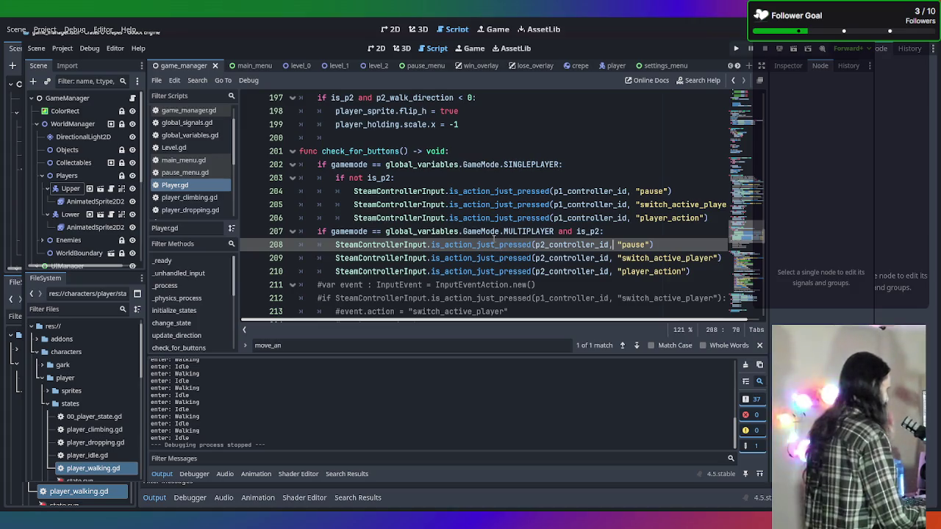
click(499, 231)
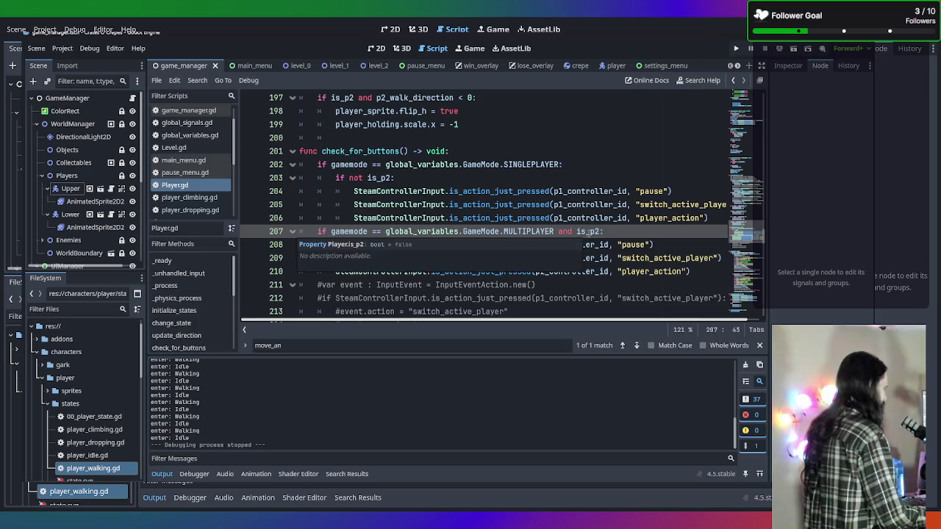
scroll(544, 235, down, 3)
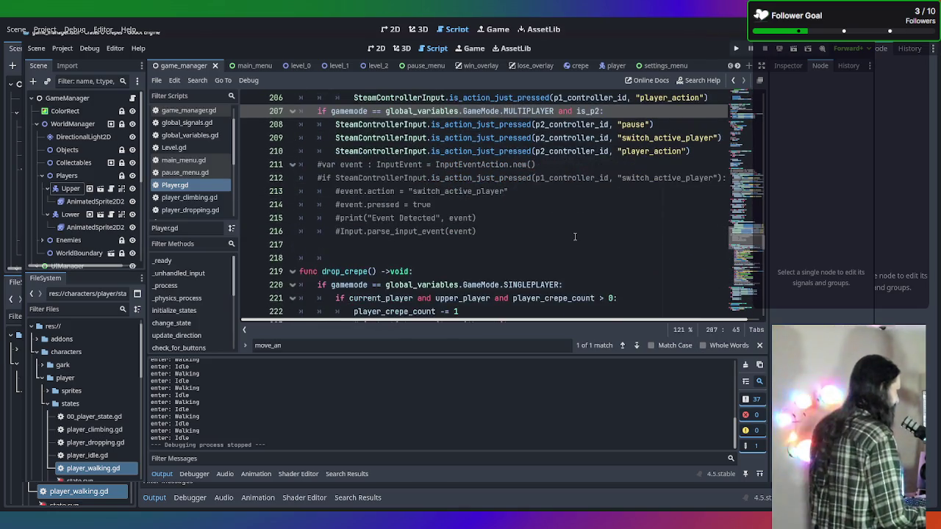
scroll(575, 236, up, 2)
scroll(577, 254, up, 10)
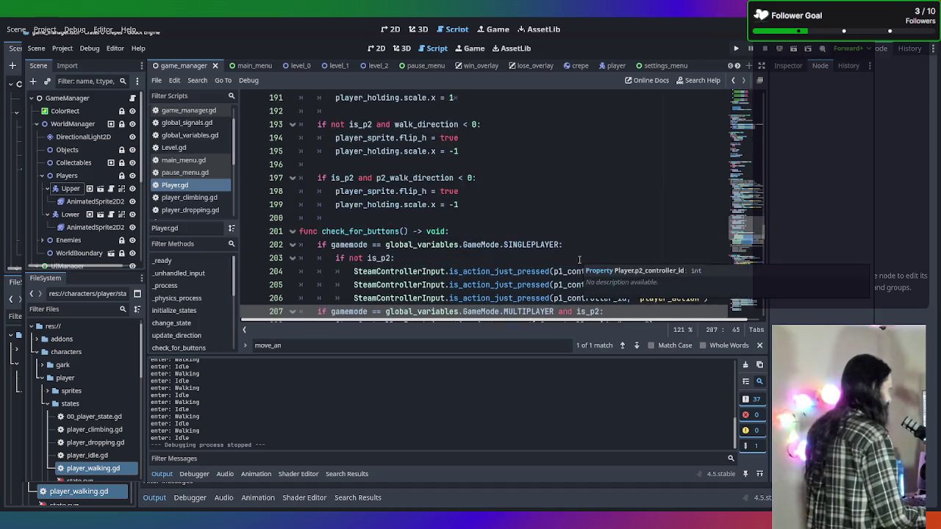
scroll(578, 259, up, 2)
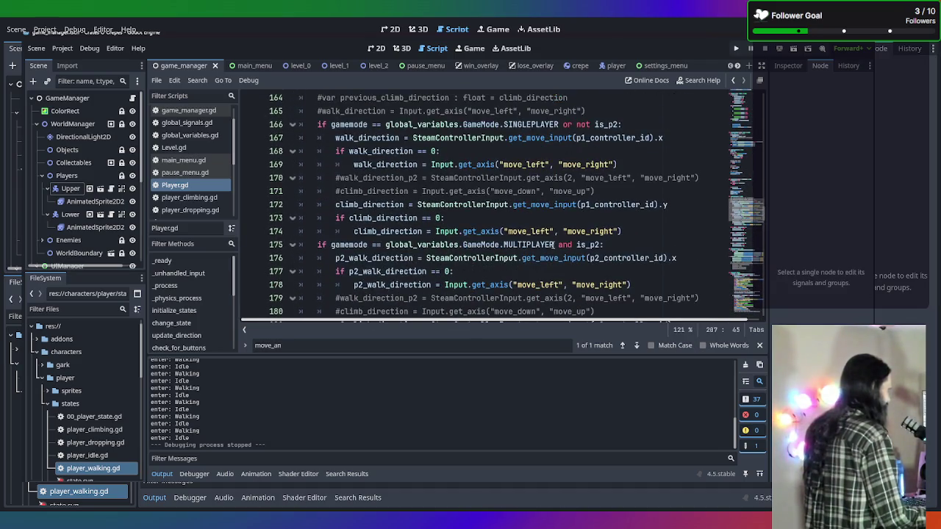
scroll(516, 231, up, 1)
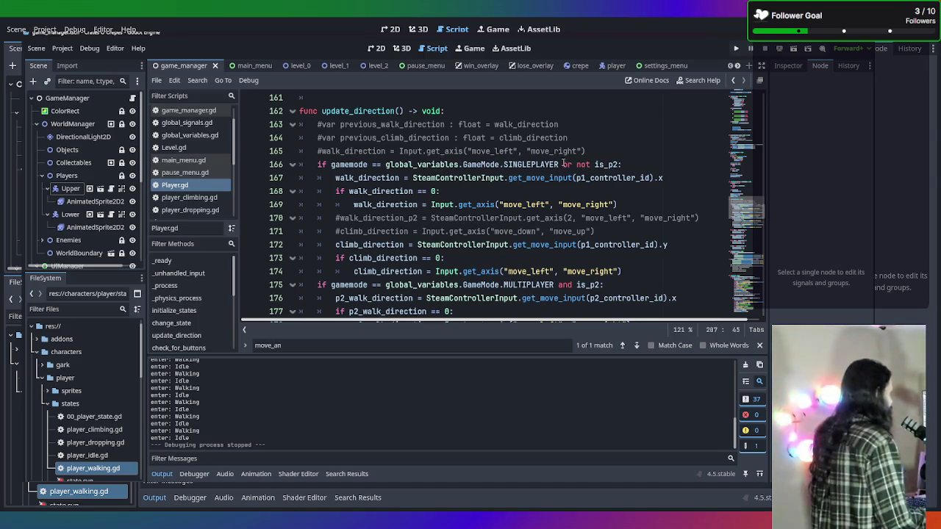
Step: Try removing 'or not' from update_direction's single-player condition and splitting is_p2 onto its own line
drag(563, 165, 593, 164)
key(BackSpace)
key(BackSpace)
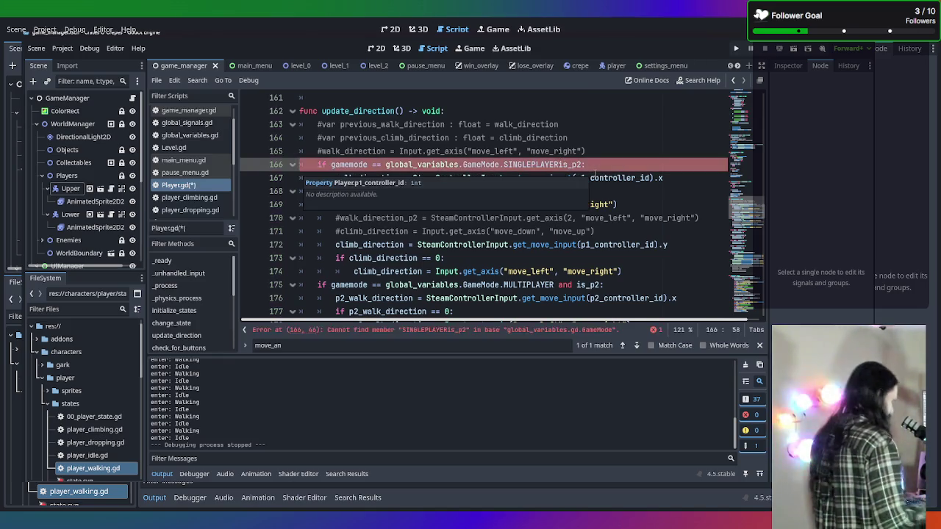
text(:)
key(Return)
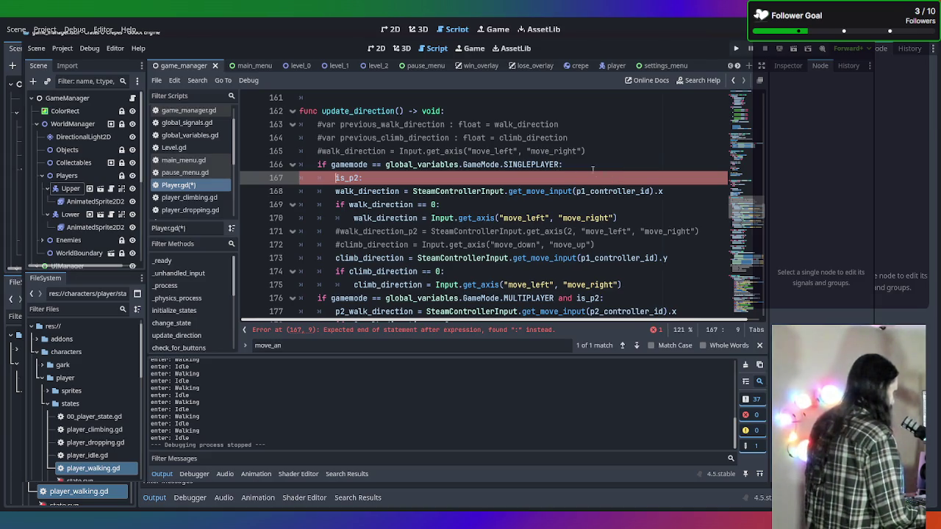
key(BackSpace)
key(BackSpace)
key(BackSpace)
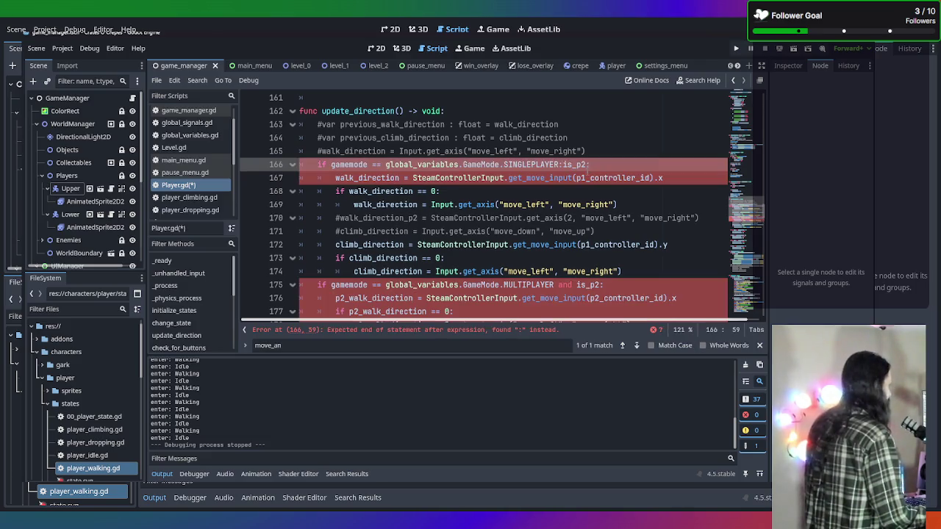
Step: Undo back to line 202, change its 'or' to 'and', and select the single-player button block
key(ctrl+z)
key(ctrl+z)
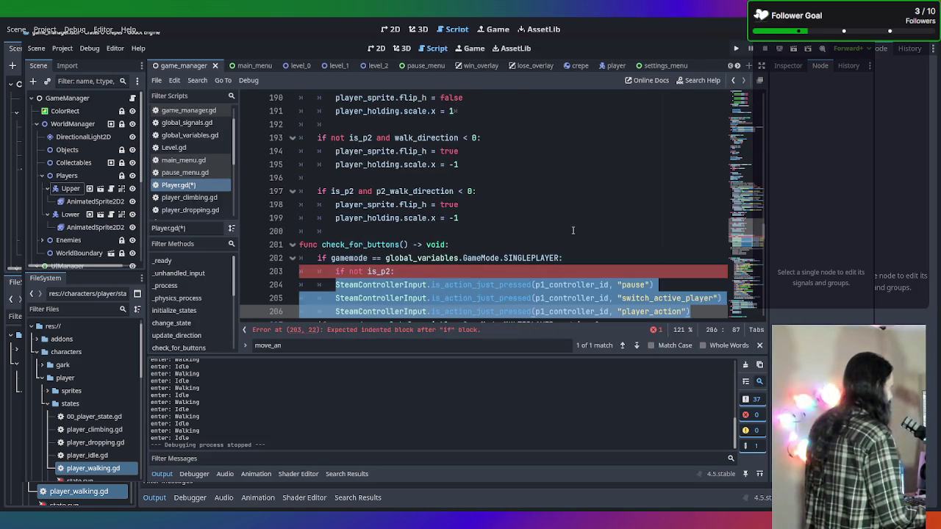
key(ctrl+z)
key(ctrl+z)
key(ctrl+z)
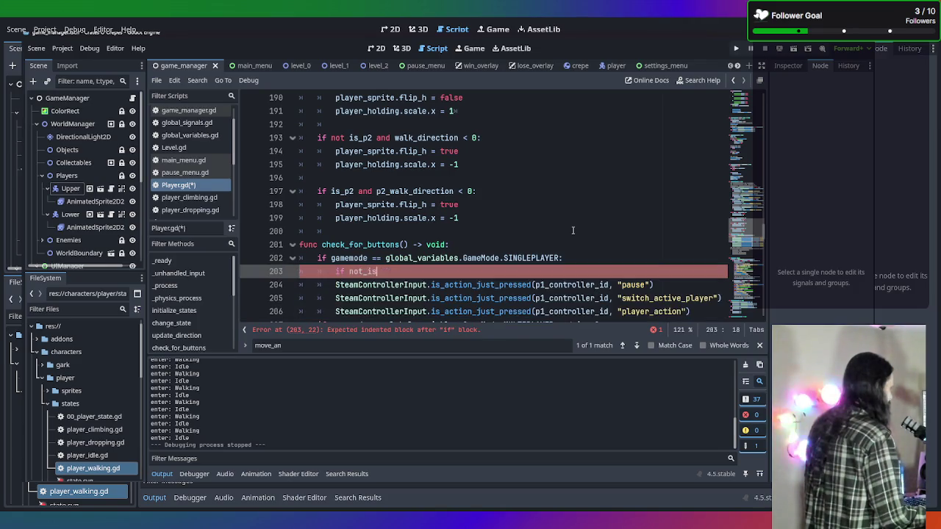
key(ctrl+z)
scroll(571, 224, down, 1)
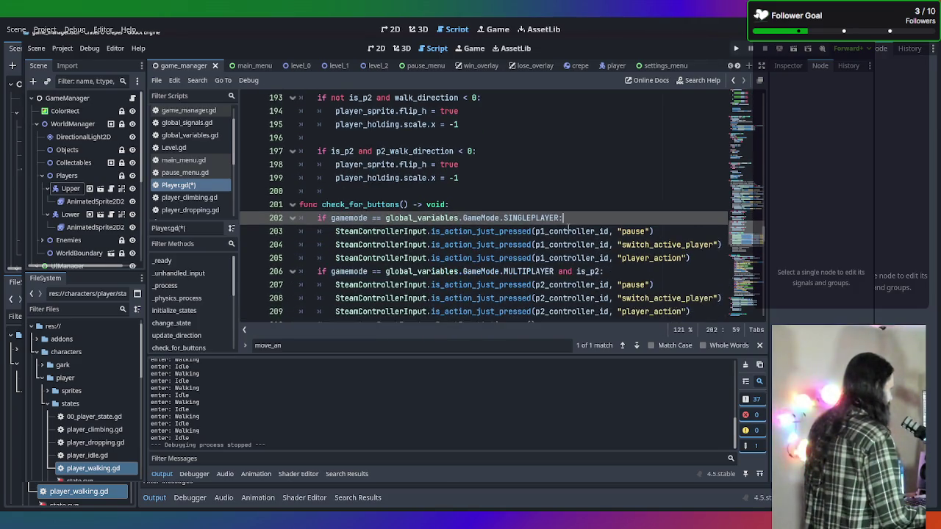
key(ctrl+z)
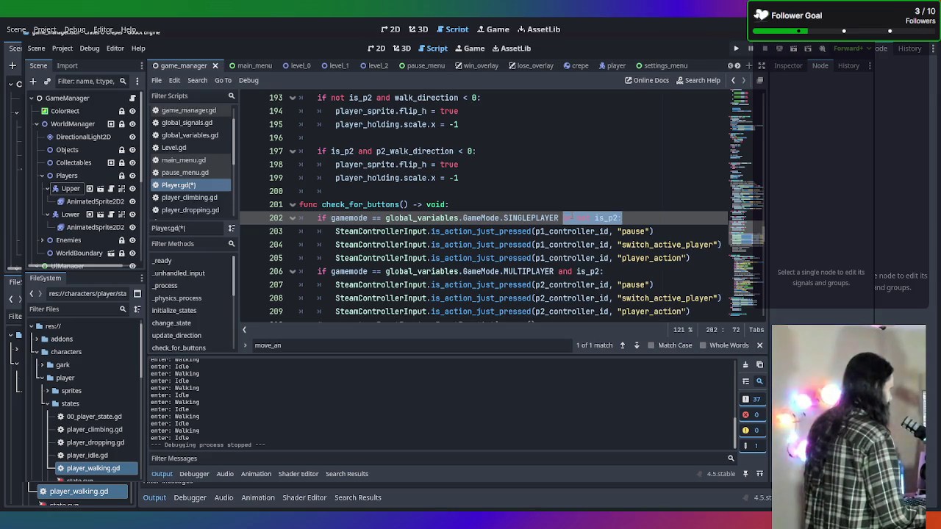
key(ctrl+z)
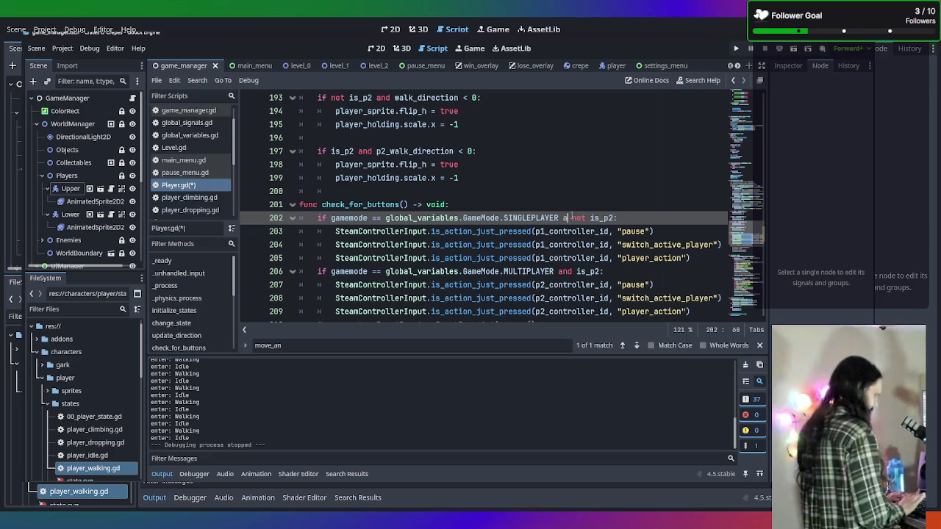
text(nd)
scroll(679, 225, down, 1)
mouse_move(685, 219)
mouse_down()
mouse_move(323, 202)
mouse_move(300, 179)
mouse_up()
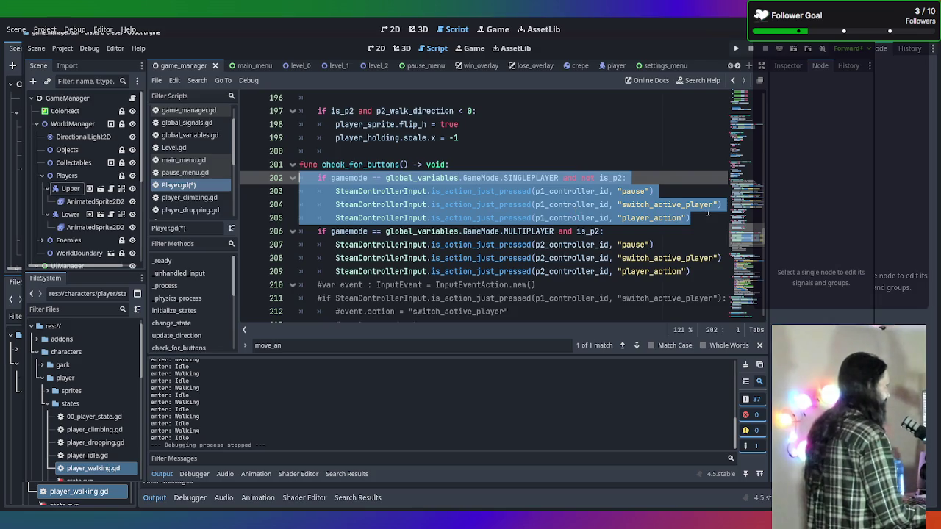
Step: Paste a copy of the single-player button block below line 205
click(709, 205)
click(704, 218)
key(Return)
key(BackSpace)
key(BackSpace)
text(if gamemode == global_variables.GameMode.SINGLEPLAYER and not is_p2: 		SteamControllerInput.is_action_just_pressed(p1_controller_id, "pause") 		SteamControllerInput.is_action_just_pressed(p1_controller_id, "switch_active_player") 		SteamControllerInput.is_action_just_pressed(p1_controller_id, "player_action"))
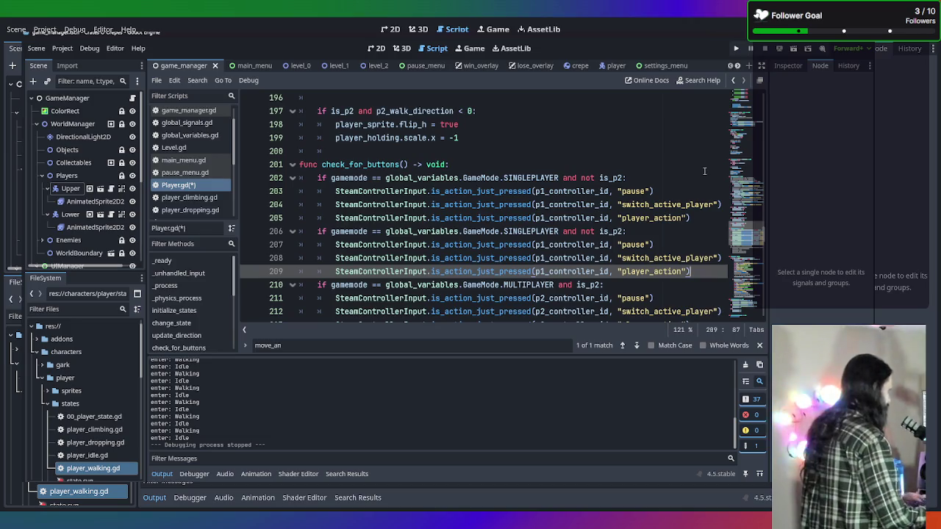
click(598, 232)
key(BackSpace)
key(BackSpace)
key(BackSpace)
key(BackSpace)
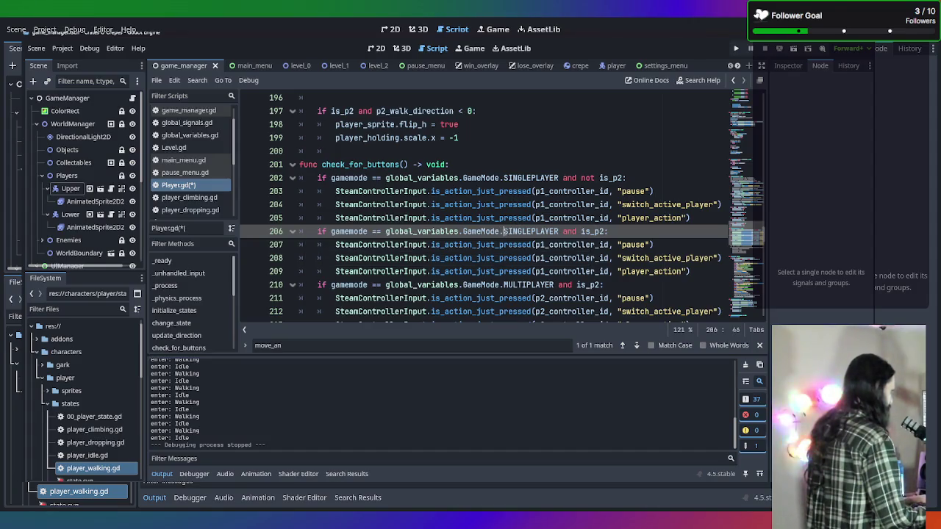
key(ctrl+z)
Step: Change the copied line 206 condition from SINGLEPLAYER to MULTIPLAYER and save Player.gd
click(506, 231)
double_click(506, 231)
text(Mul)
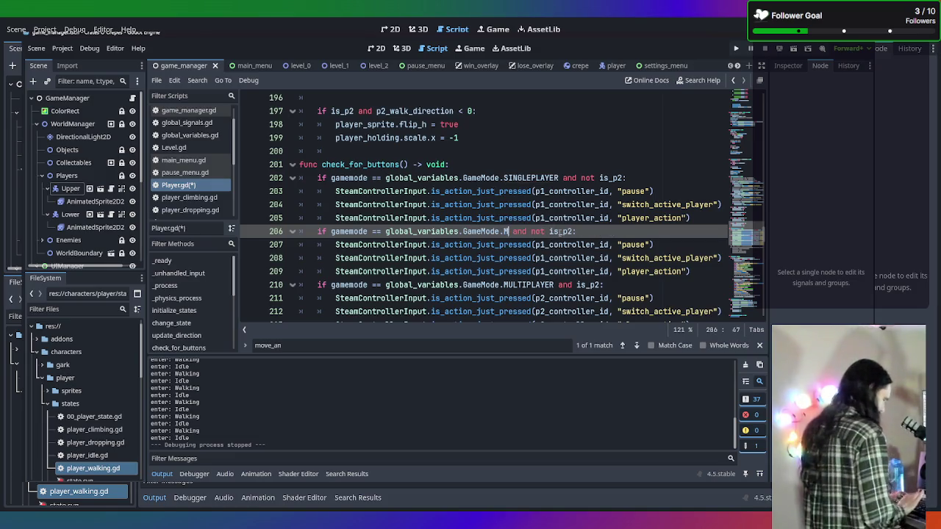
text(ti)
key(Return)
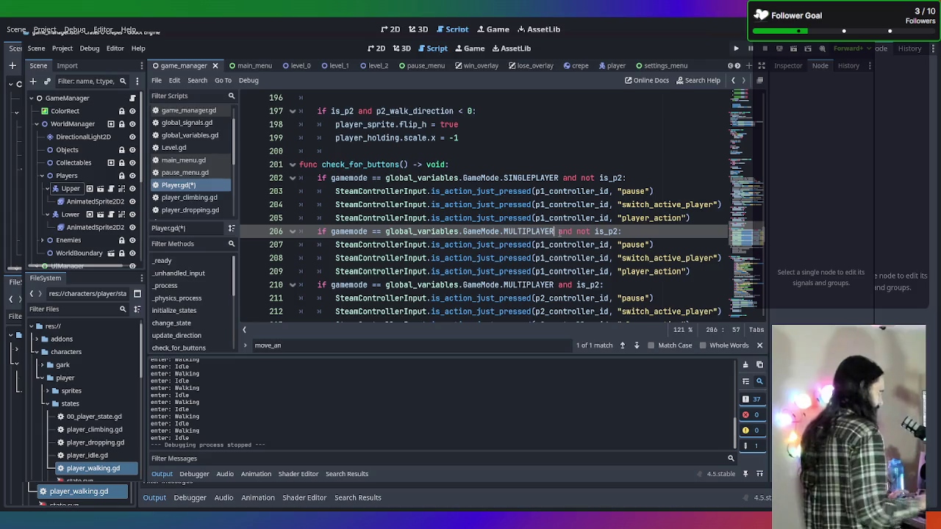
key(ctrl+s)
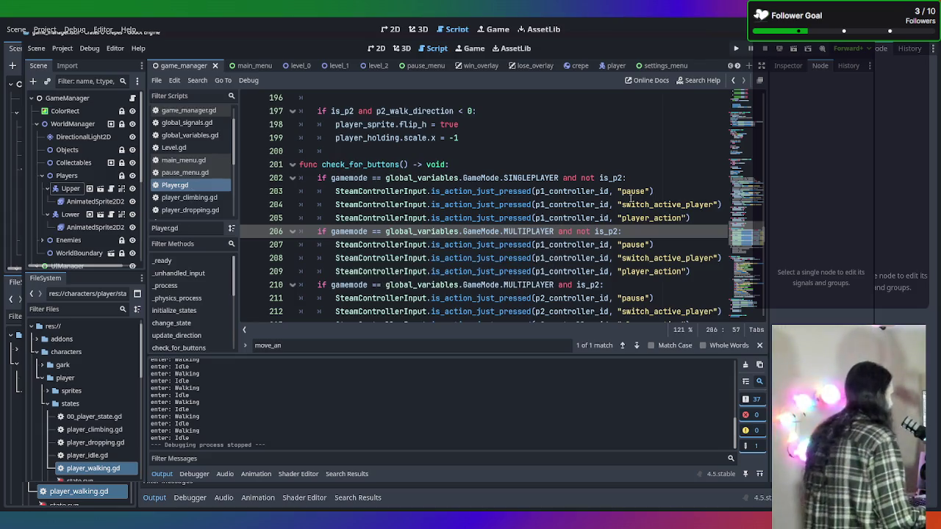
scroll(631, 199, up, 7)
scroll(583, 220, up, 4)
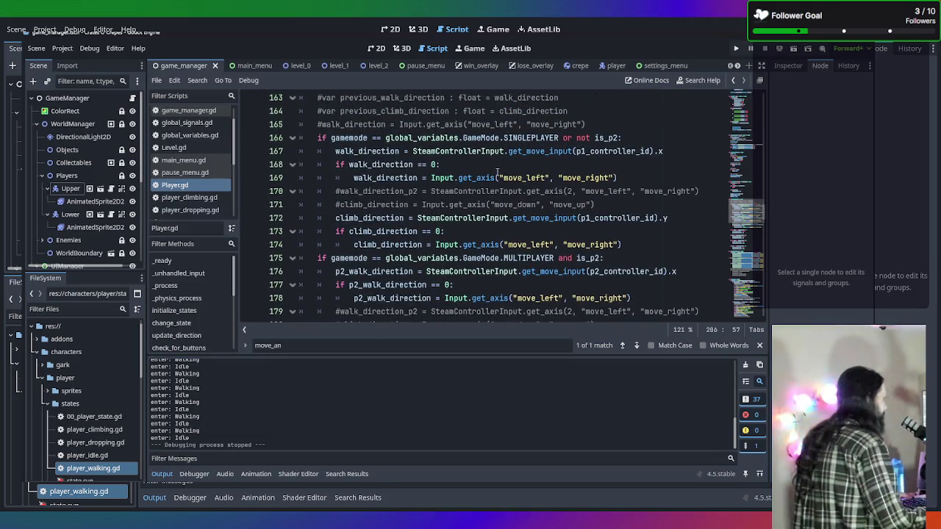
Step: Change 'or' to 'and' in the single-player condition on line 166
double_click(568, 138)
text(and)
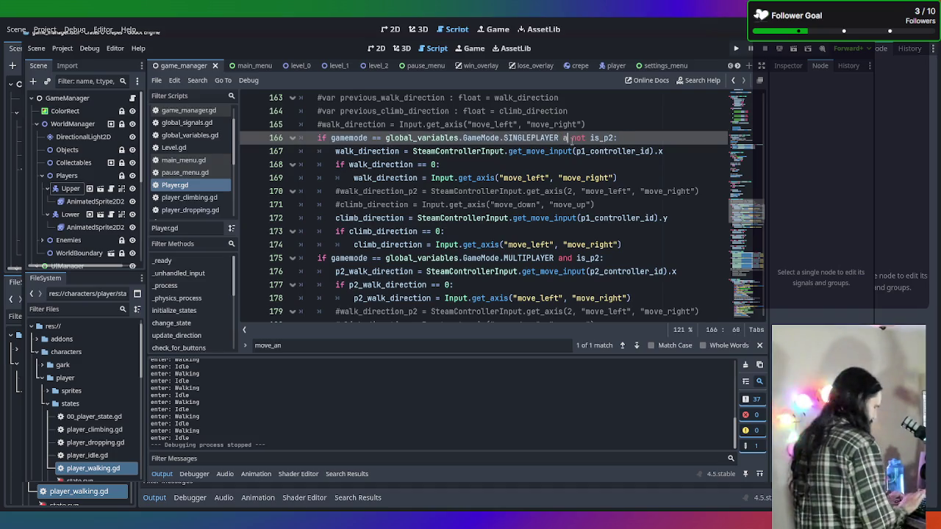
click(458, 191)
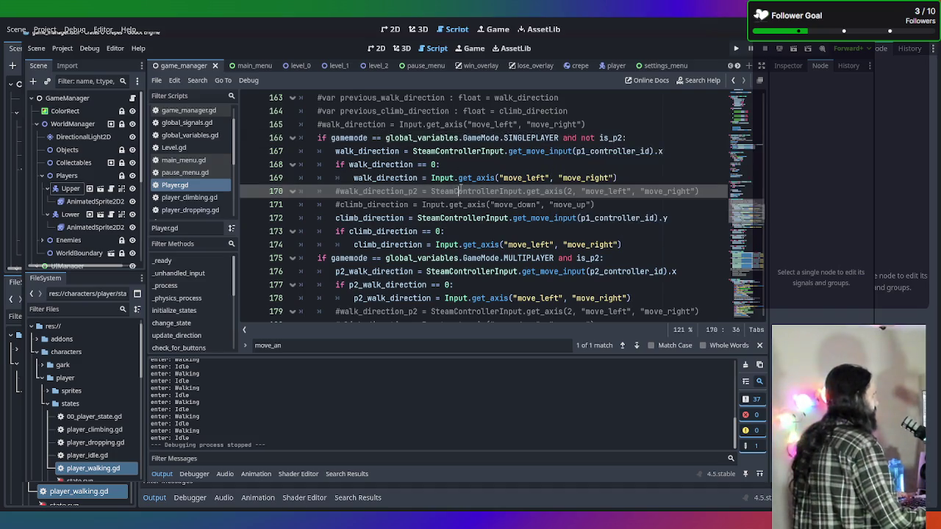
Step: Add 'if gamemode == MULTIPLAYER and not is_p2:' as a new line 175 below line 174
click(640, 245)
key(Return)
key(BackSpace)
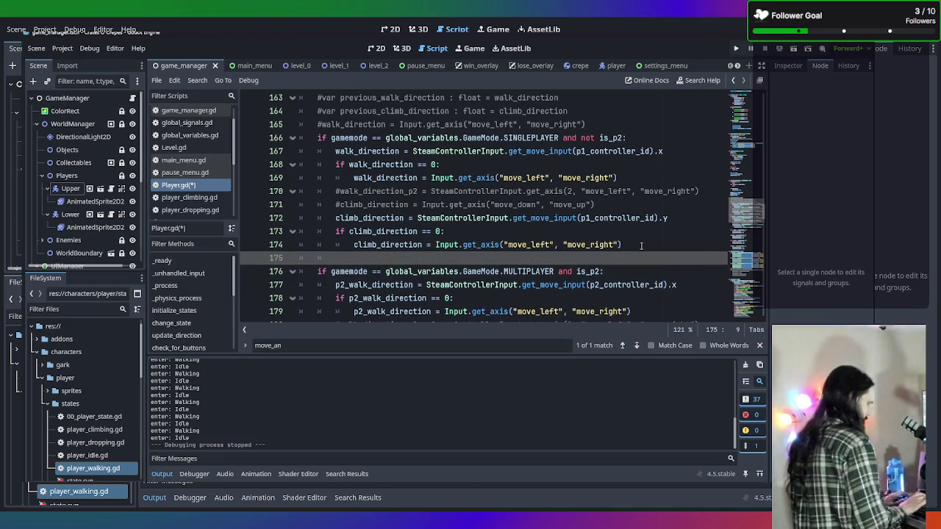
text(if)
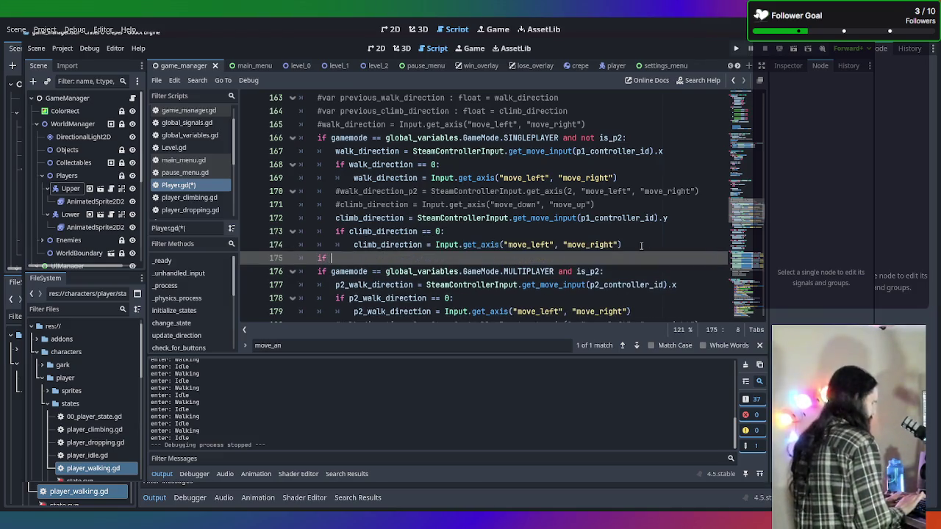
click(641, 137)
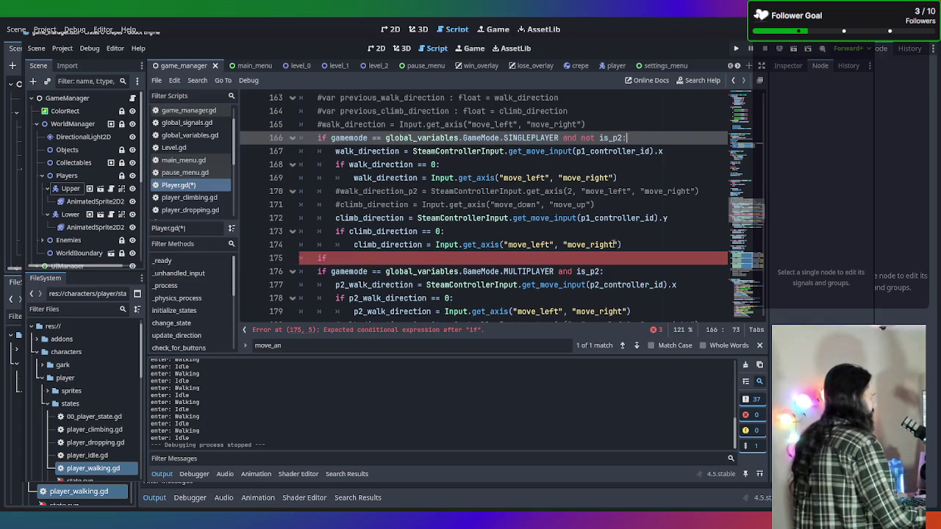
click(618, 283)
key(Up)
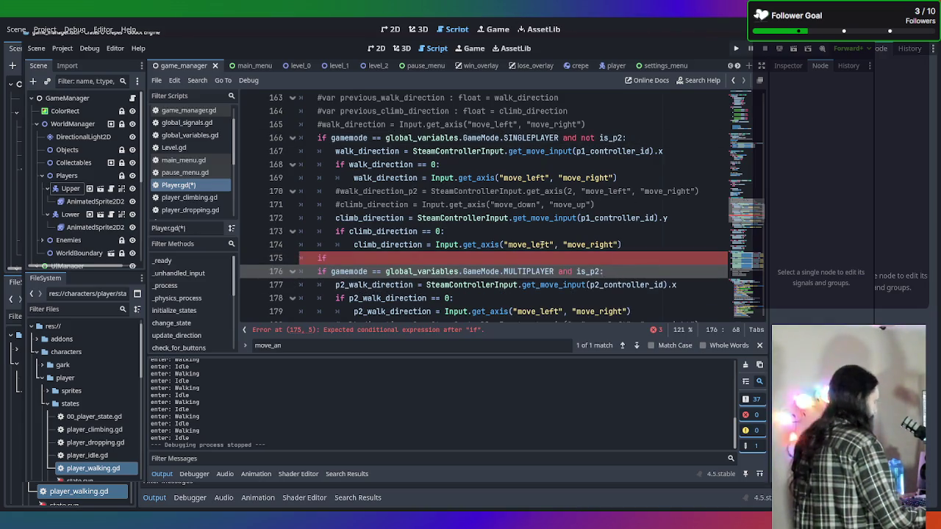
key(ctrl+c)
click(499, 258)
key(ctrl+v)
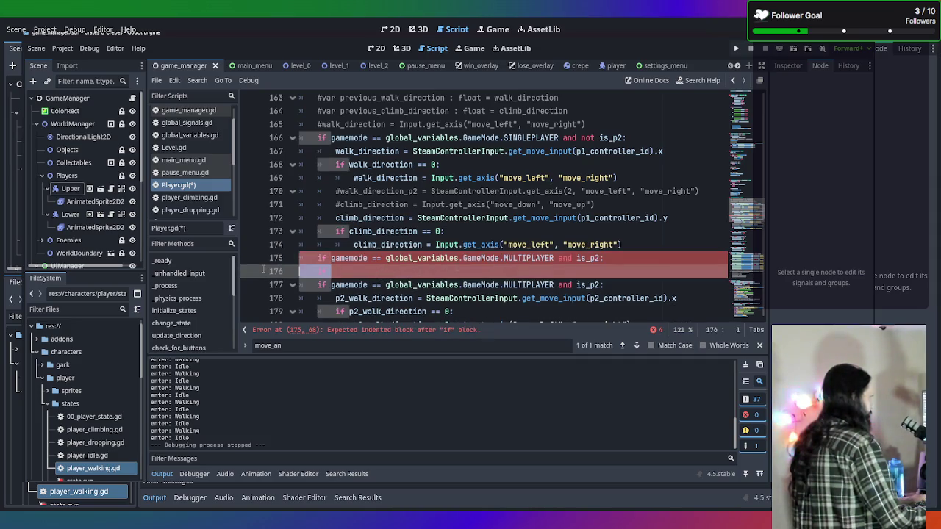
key(BackSpace)
key(BackSpace)
key(BackSpace)
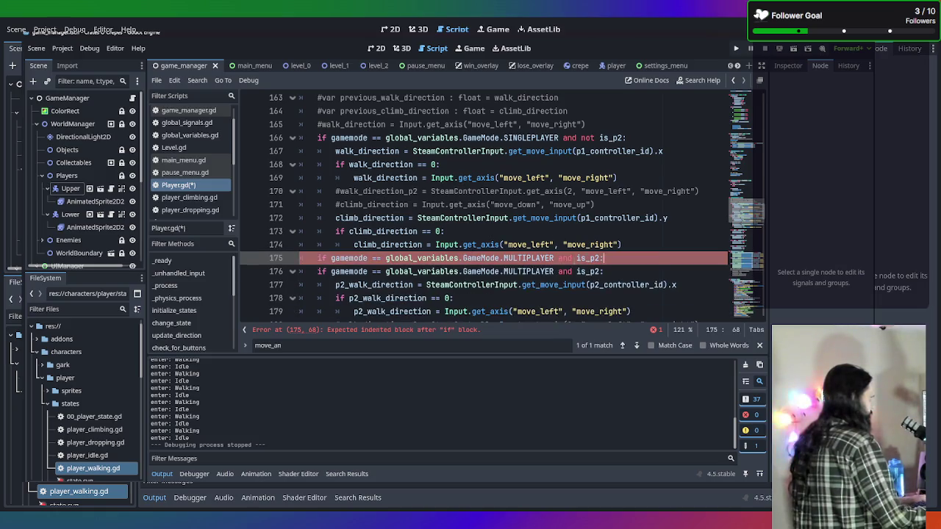
click(574, 258)
text(not)
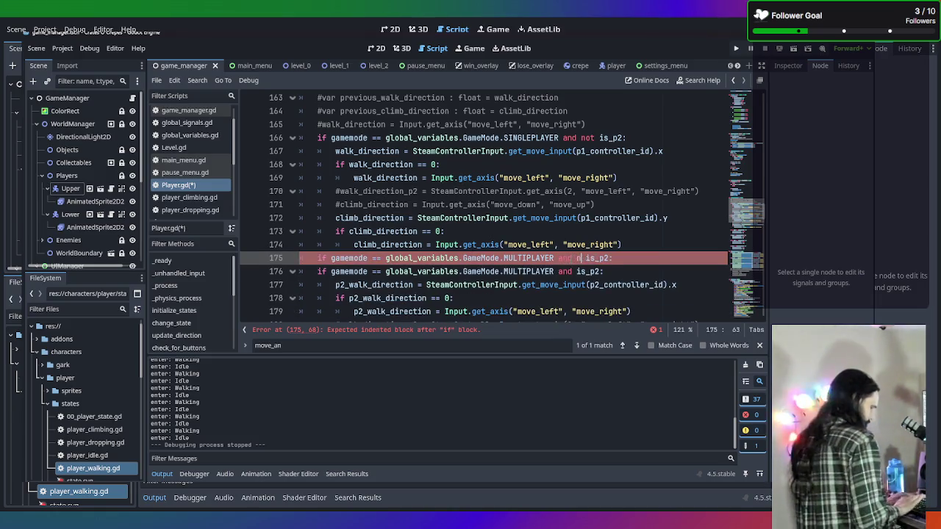
key(BackSpace)
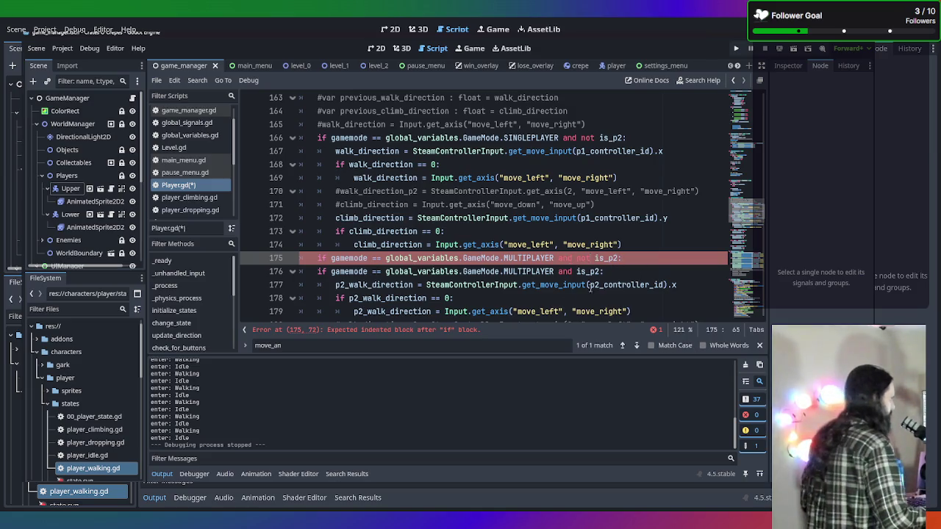
Step: Paste the player-one walk and climb input code under the new MULTIPLAYER condition and save
scroll(509, 231, down, 2)
scroll(443, 203, up, 2)
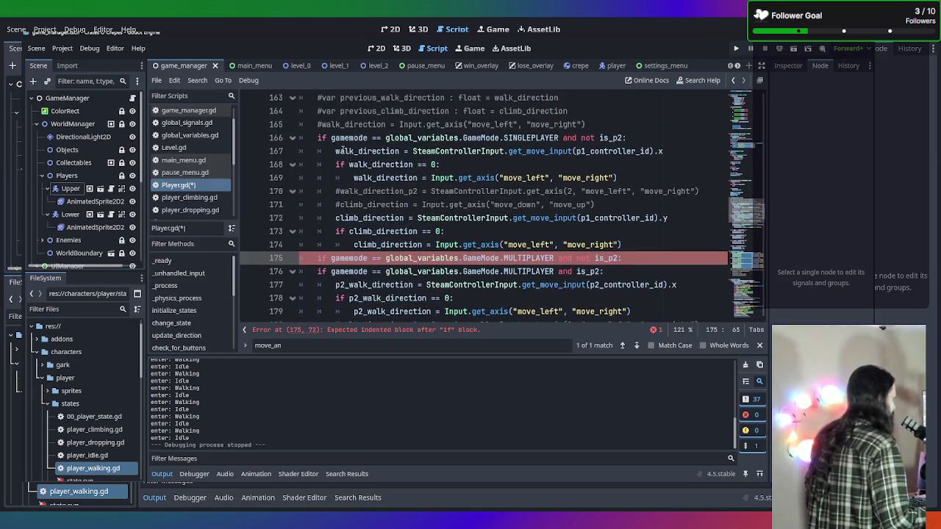
mouse_move(327, 151)
mouse_down()
mouse_move(662, 154)
mouse_move(441, 232)
mouse_move(650, 245)
mouse_up()
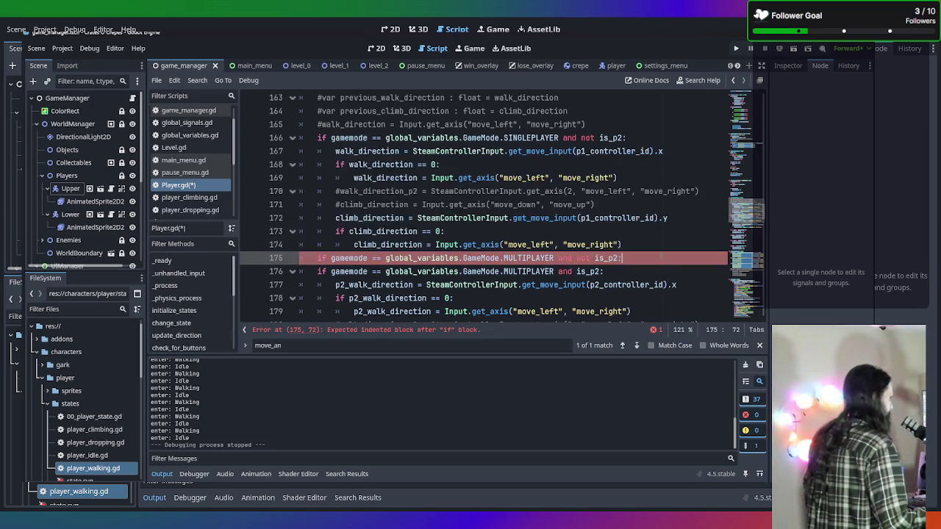
click(660, 258)
key(Return)
key(ctrl+v)
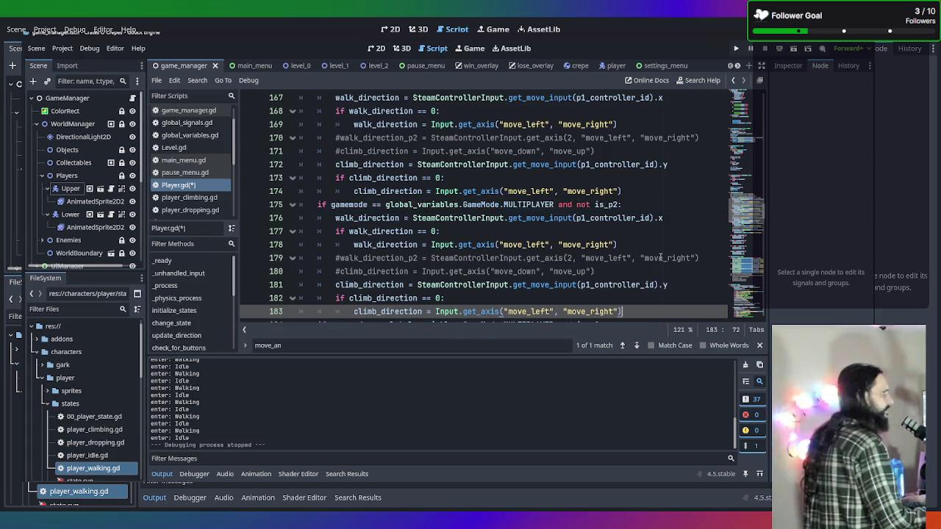
scroll(504, 222, down, 2)
key(ctrl+s)
Step: Run the game in Multiplayer, walk the player left and right, then quit
key(F5)
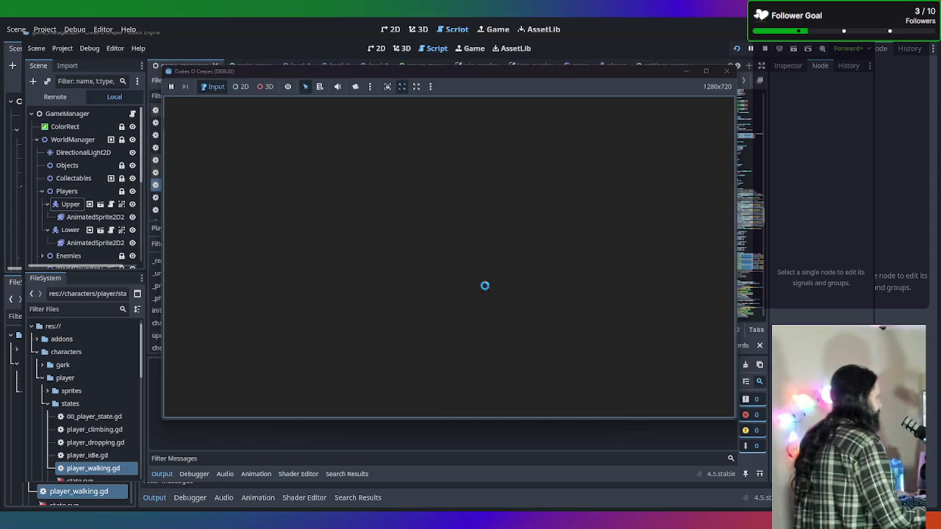
click(472, 275)
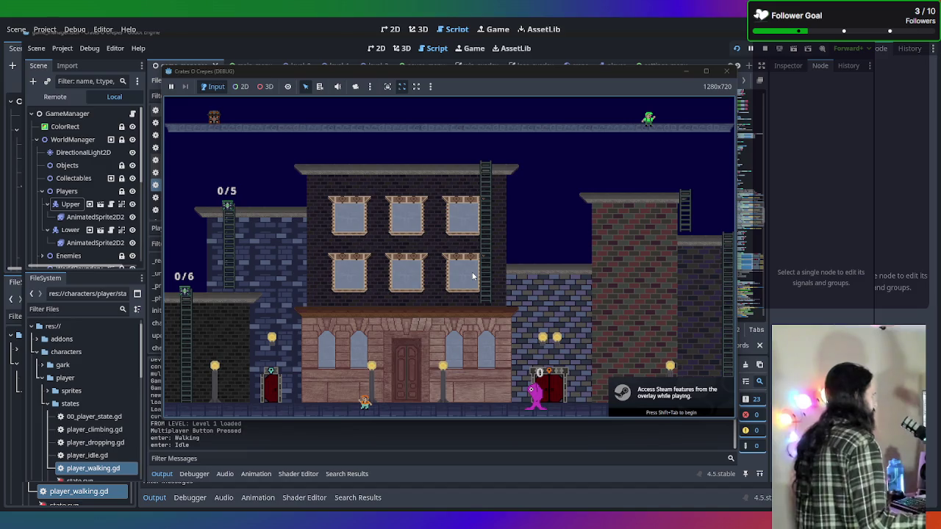
key(Left)
key(Right)
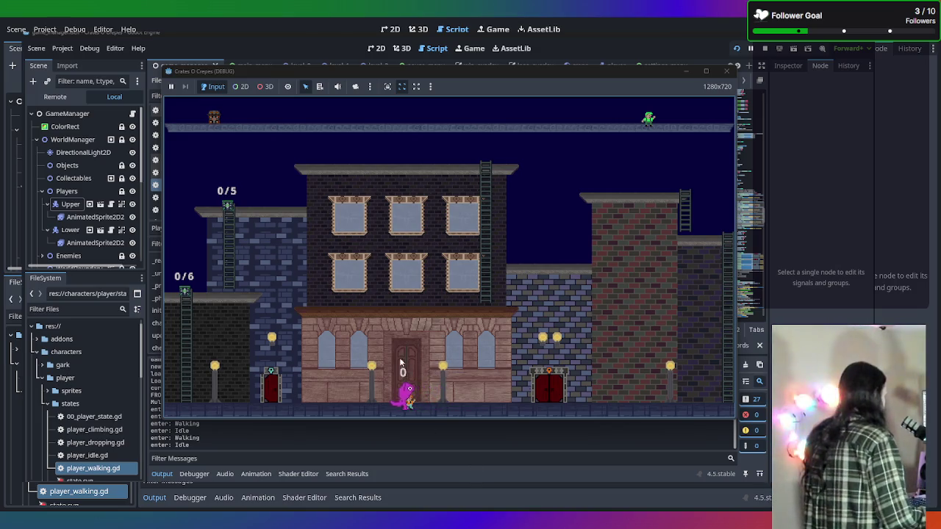
key(F8)
Step: Scroll through the run's Output log, then return to Player.gd's _unhandled_input code
scroll(382, 429, down, 1)
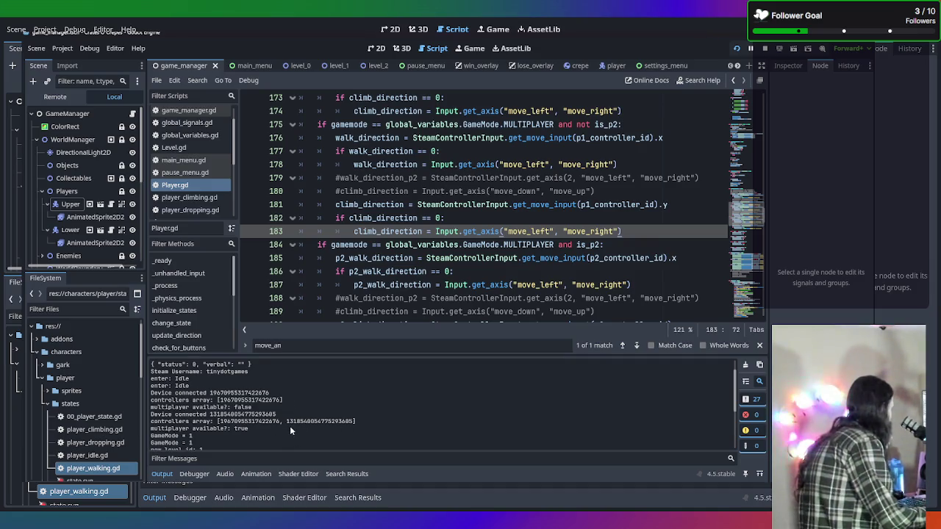
scroll(286, 424, down, 1)
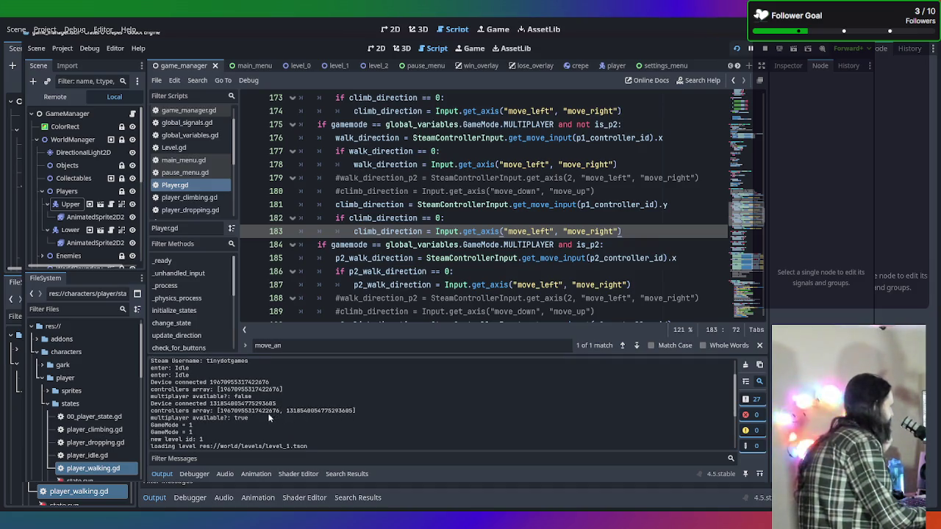
scroll(261, 423, down, 1)
scroll(261, 419, down, 2)
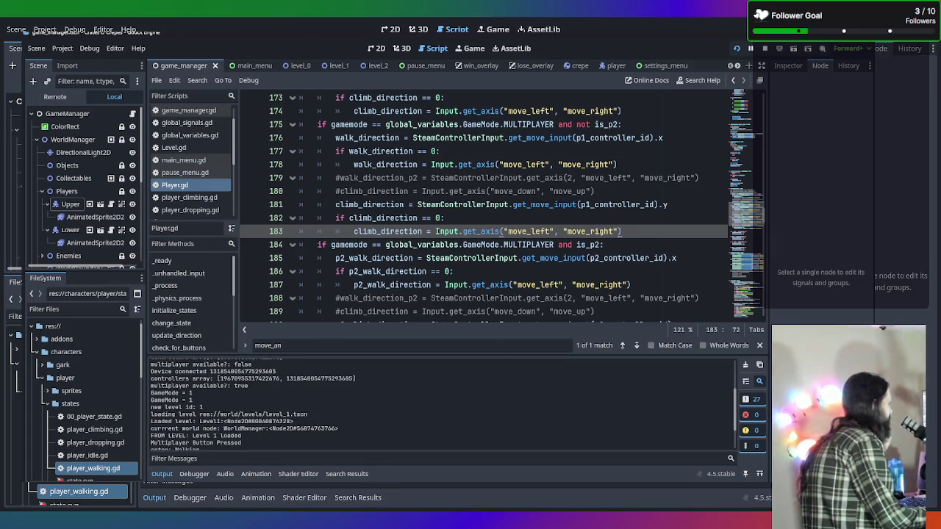
key(alt+Tab)
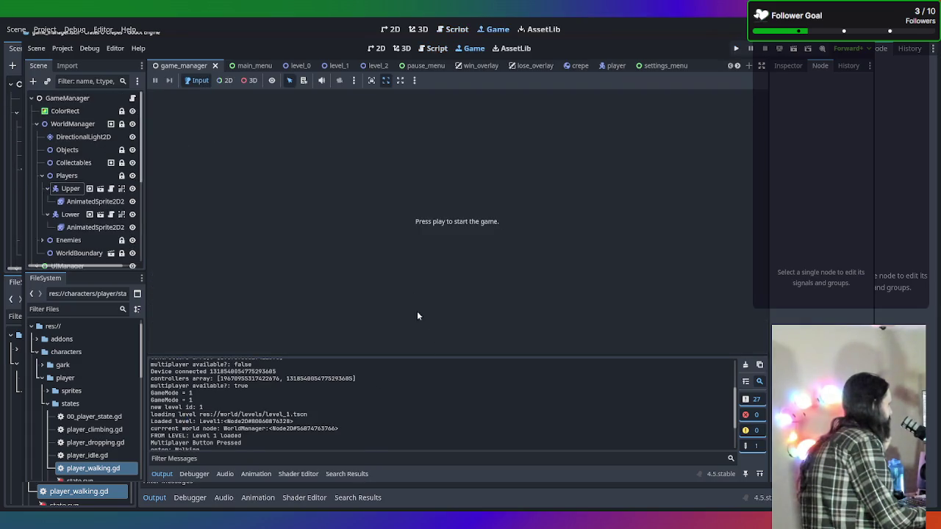
click(436, 48)
scroll(504, 195, up, 20)
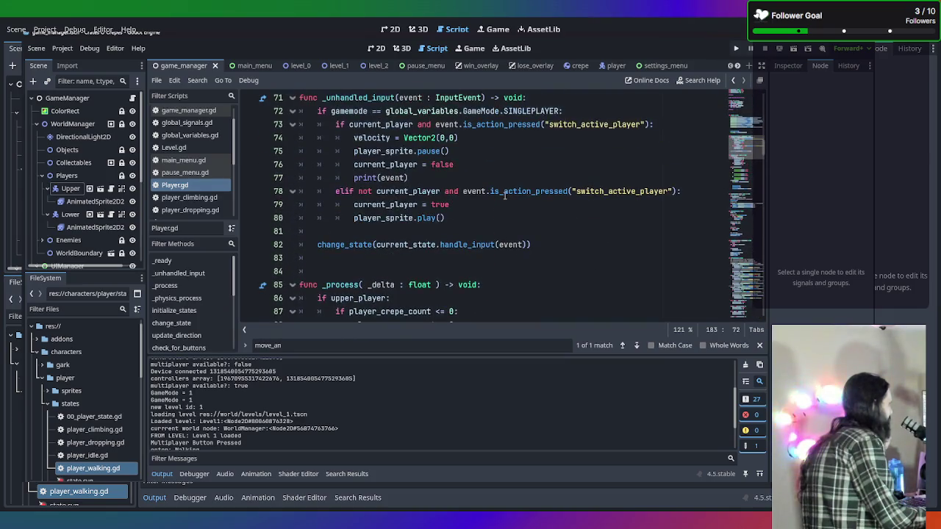
key(ctrl)
Step: Find 'is_p2 =' in the script and start a print line below the assignment on line 321
key(ctrl+f)
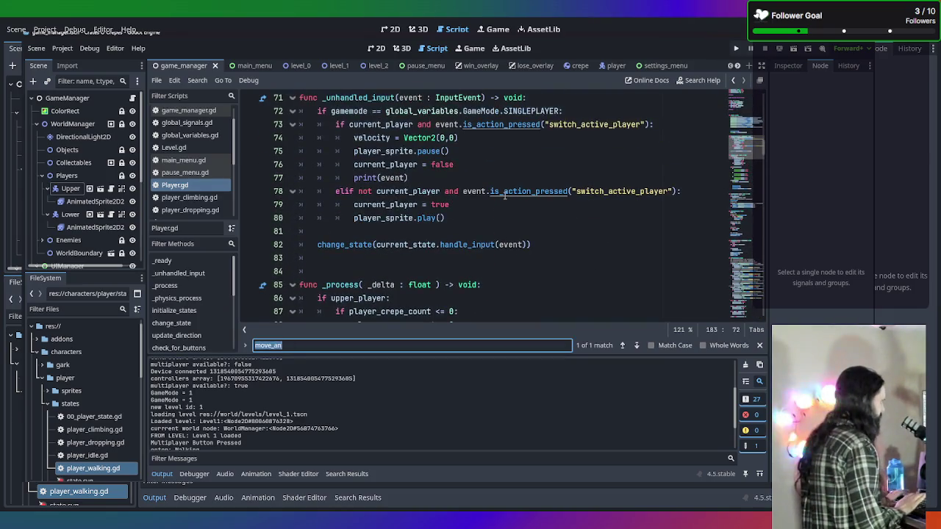
text(is_p)
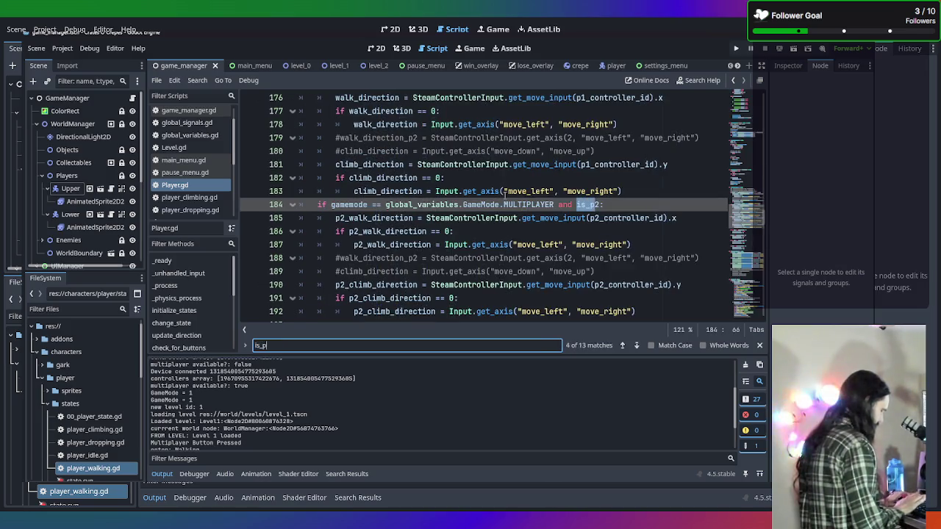
text(2 =)
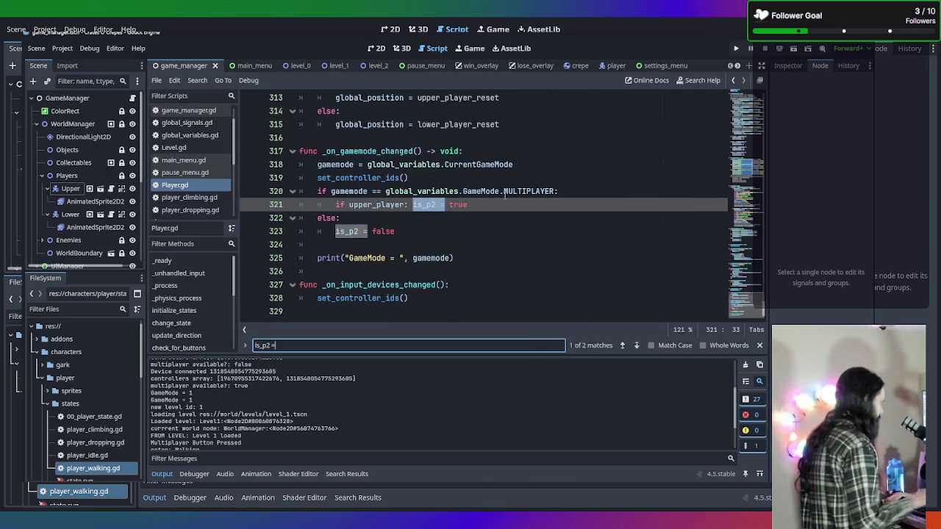
click(517, 204)
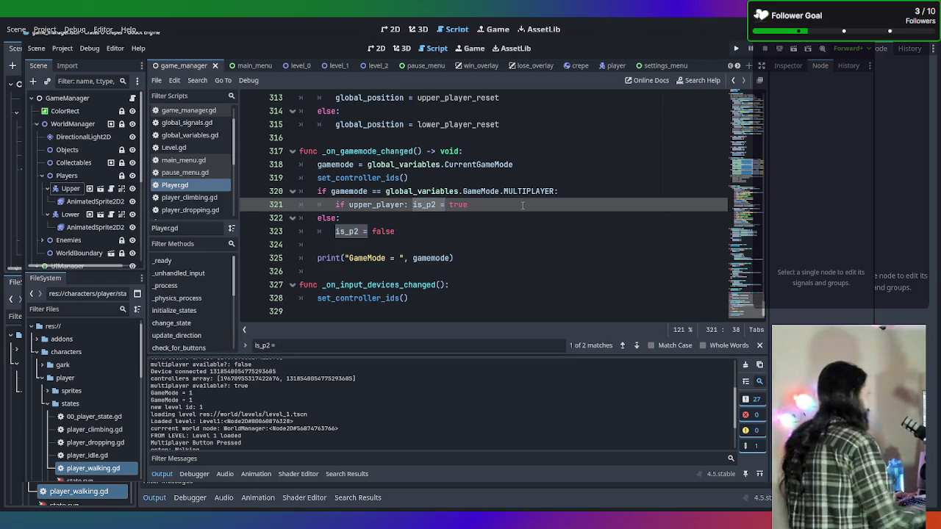
key(Return)
text(print)
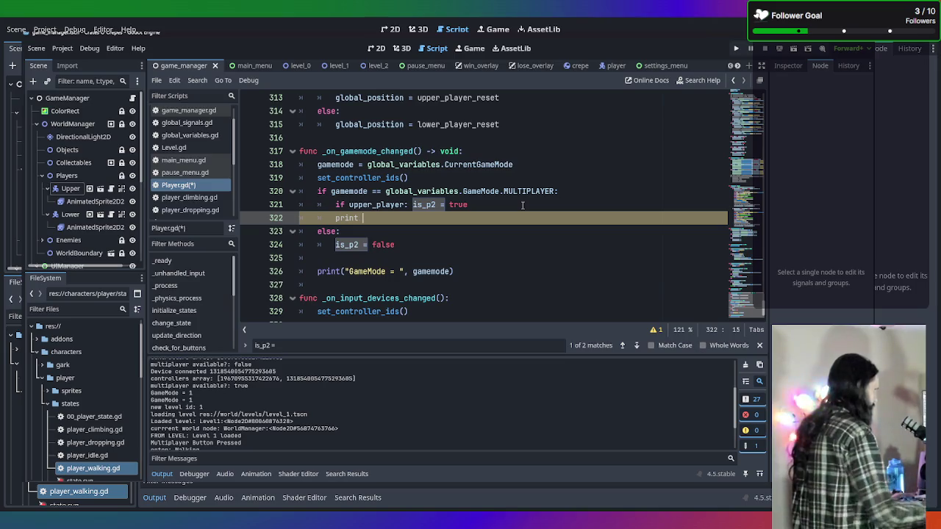
Step: Move is_p2 = true onto its own indented line under 'if upper_player:'
click(412, 204)
key(BackSpace)
key(BackSpace)
text(:)
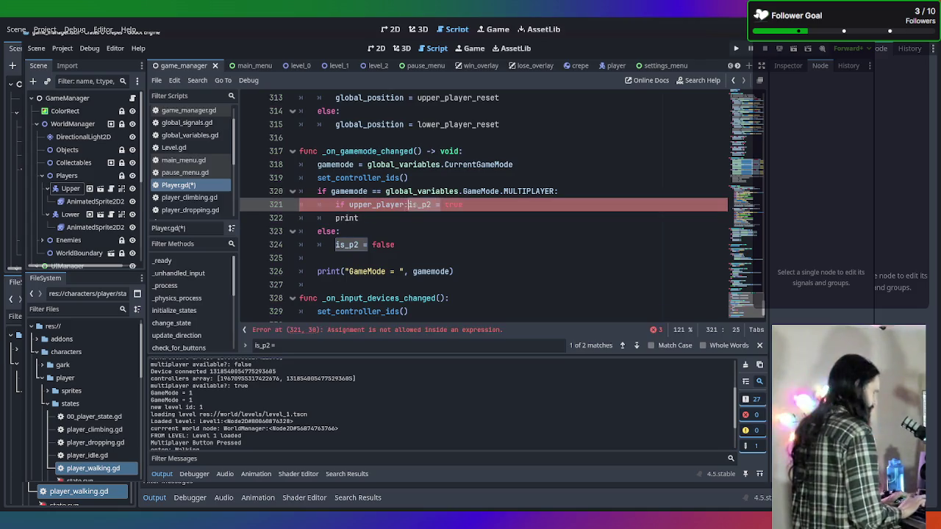
key(Return)
key(Tab)
text(upper)
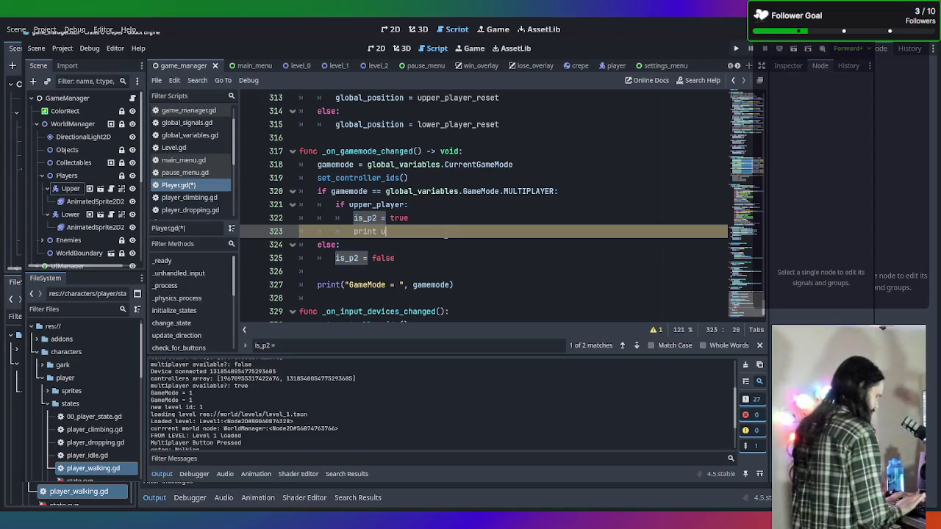
key(Return)
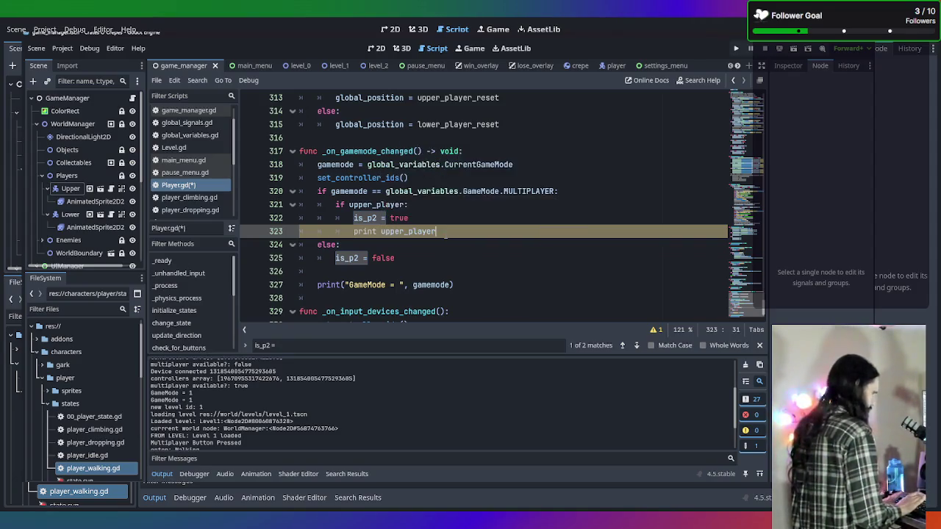
Step: Write print("player 2 set: ", name) below it and run the game
text( set)
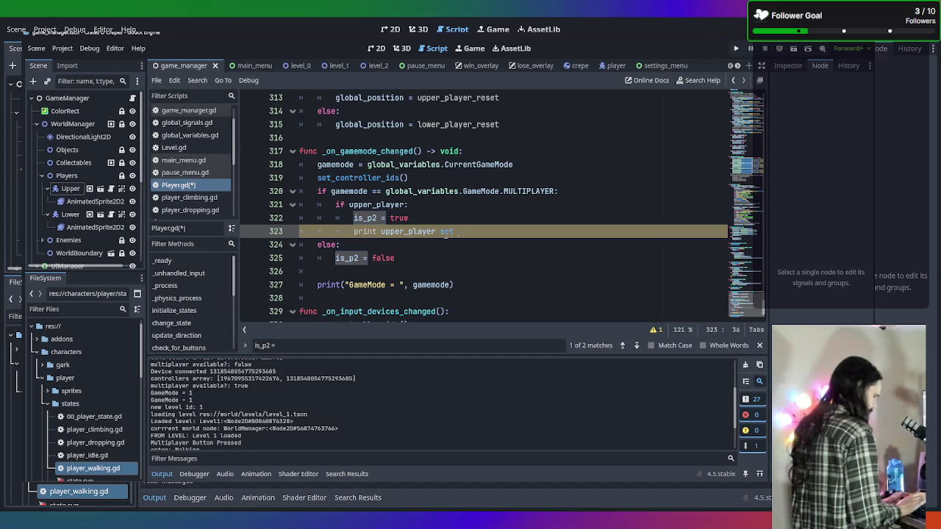
key(BackSpace)
key(BackSpace)
key(BackSpace)
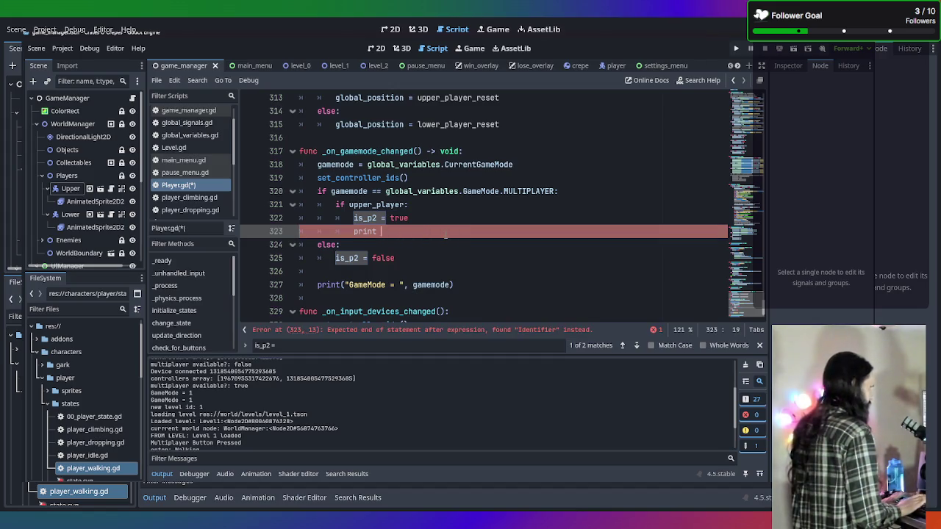
key(BackSpace)
text(("up)
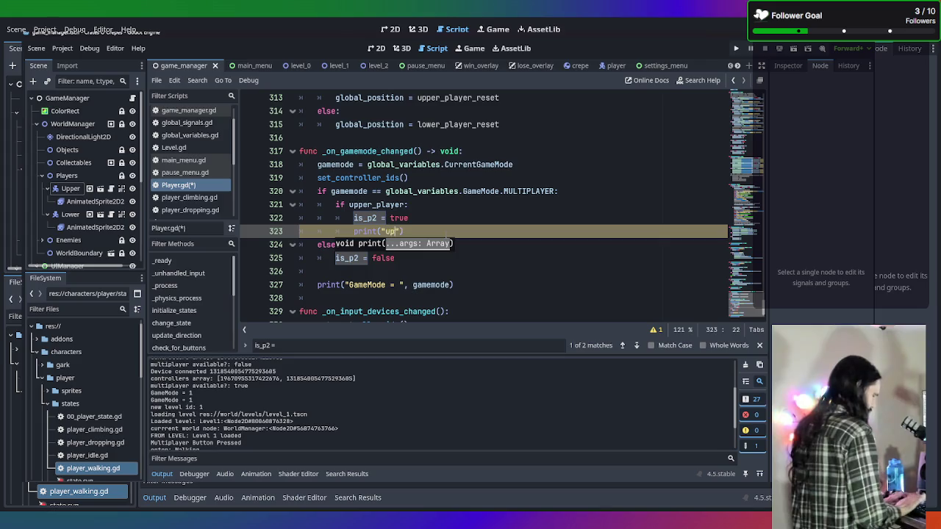
text(per pl)
key(BackSpace)
key(BackSpace)
key(BackSpace)
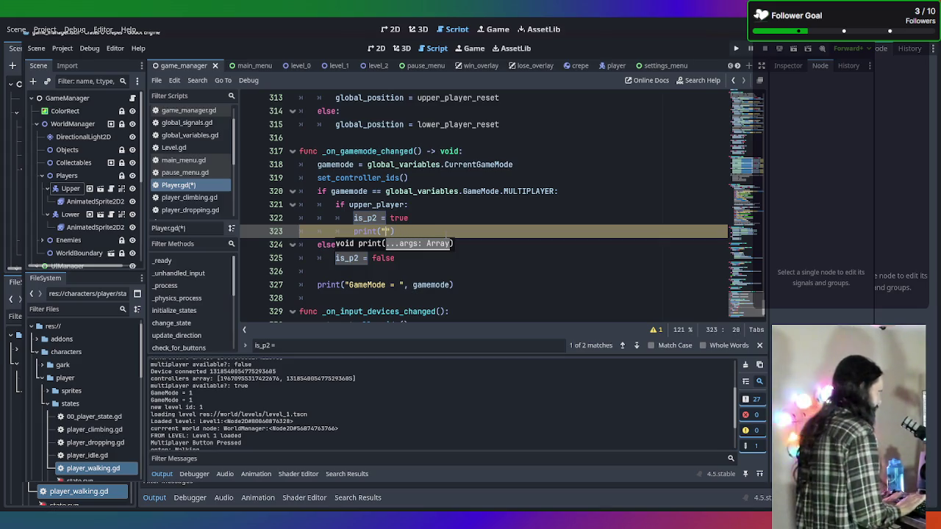
text(player)
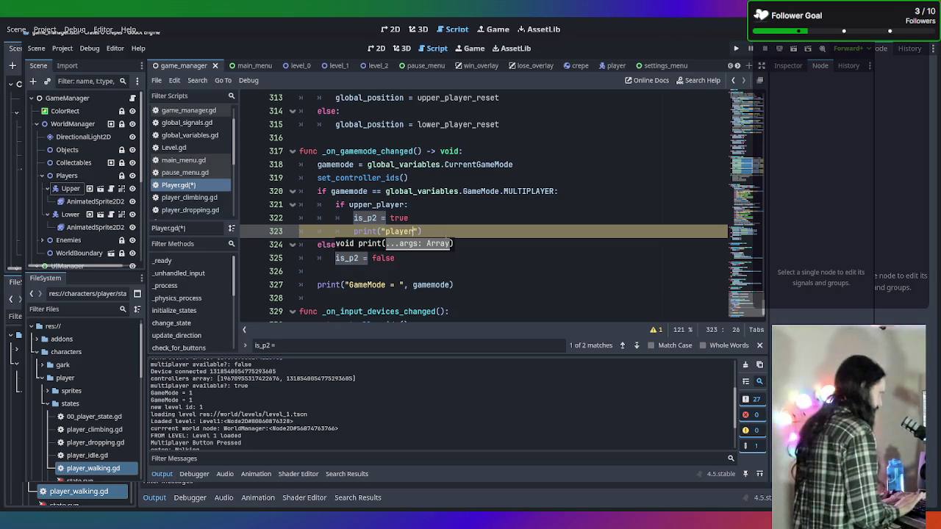
text( 2 sert)
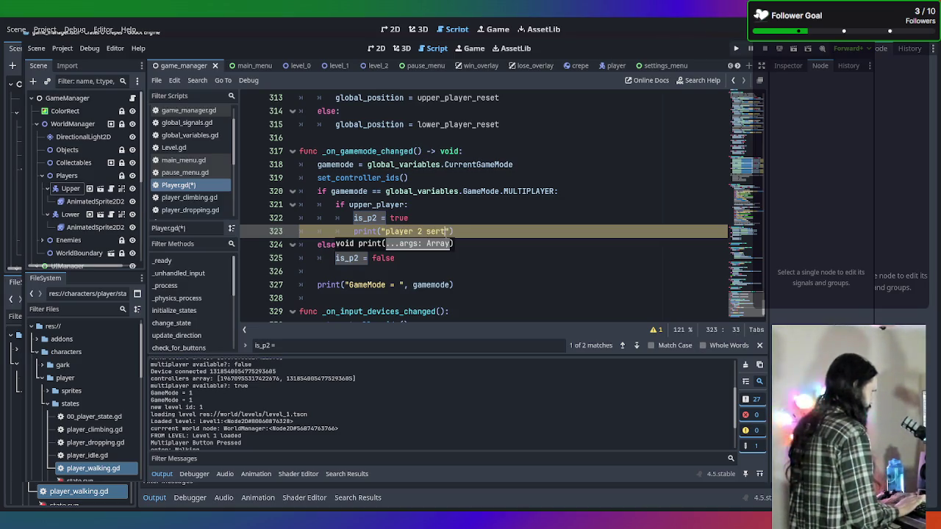
key(BackSpace)
key(BackSpace)
key(BackSpace)
text(et)
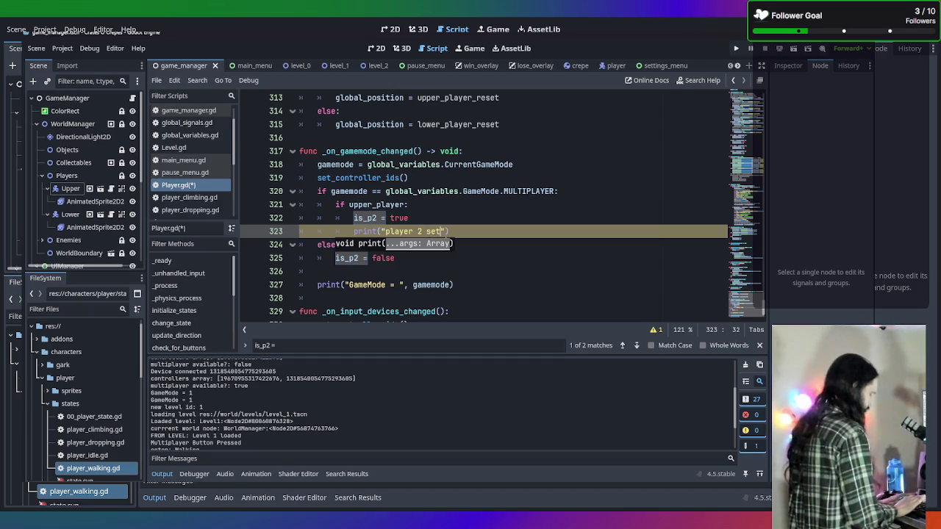
text(: ")
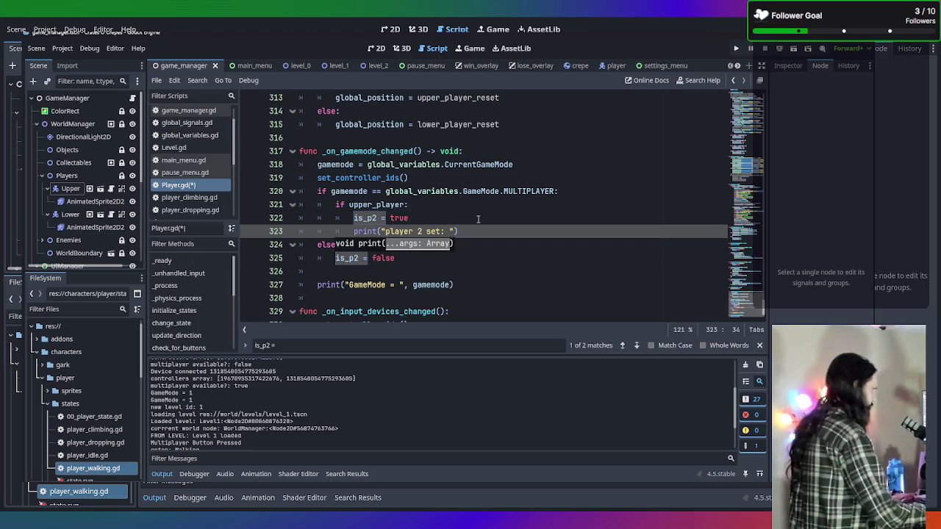
text(, name)
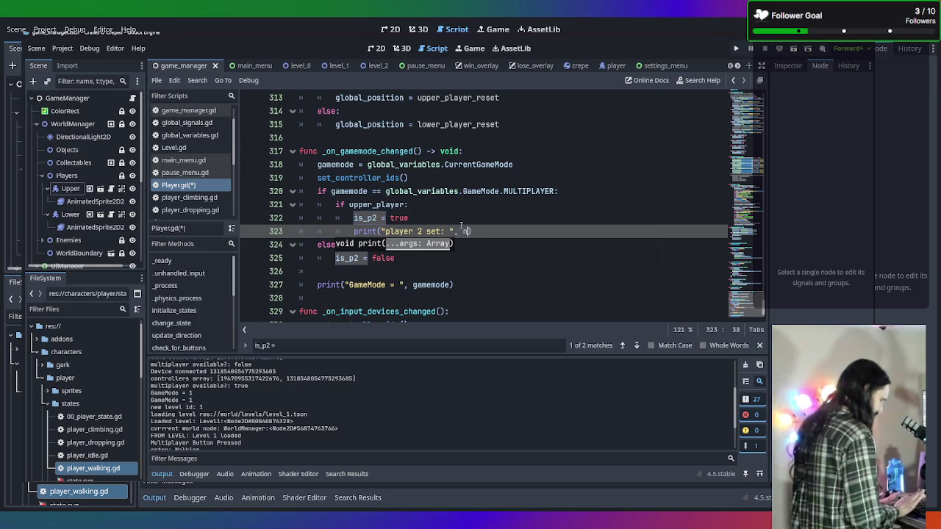
key(F5)
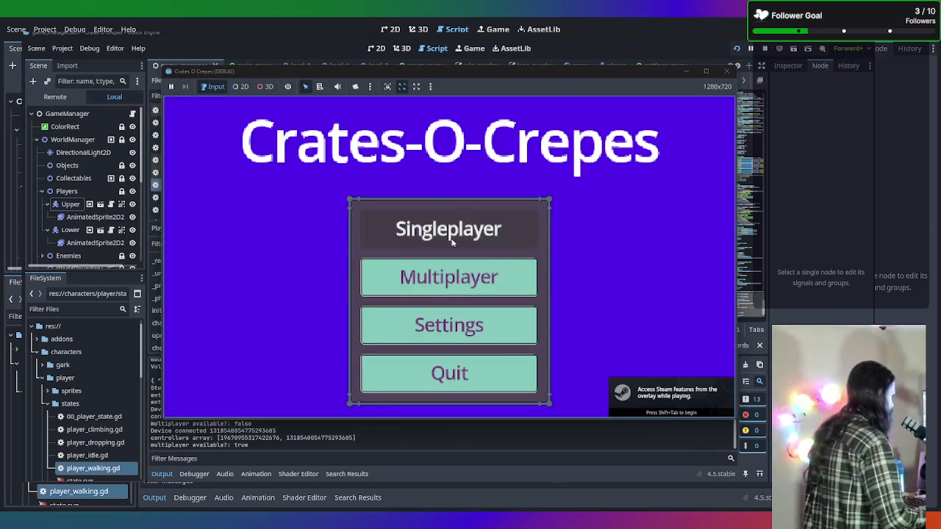
Step: Start a Multiplayer game and locate 'player 2 set: LowerPlayer' in the Output log
click(446, 278)
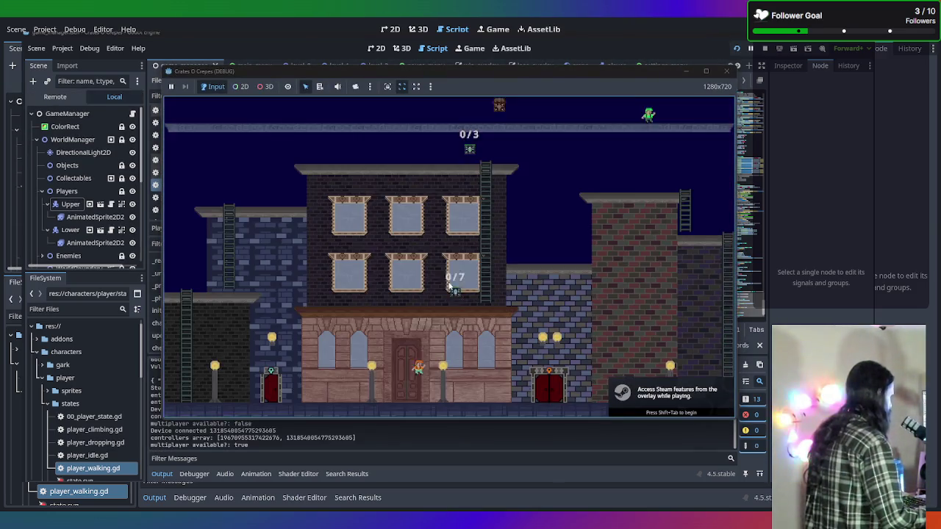
click(277, 441)
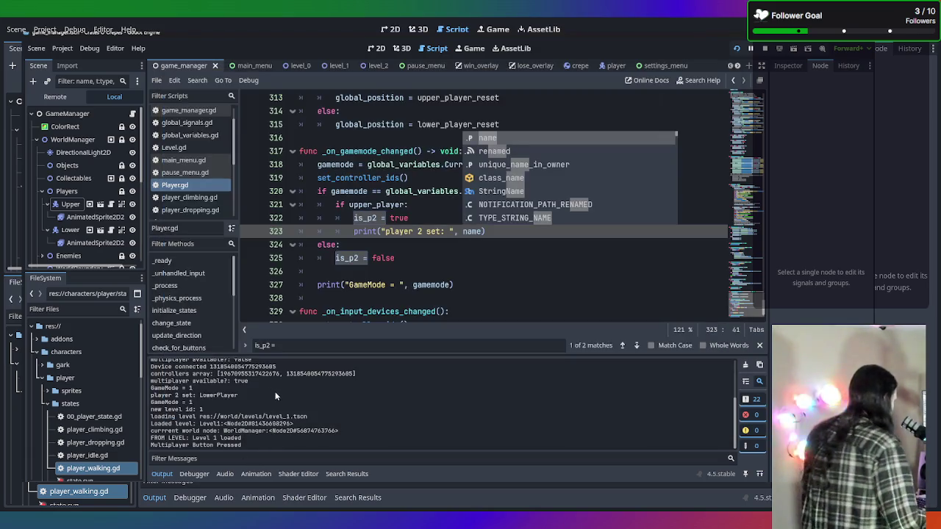
scroll(283, 394, up, 3)
scroll(290, 403, down, 1)
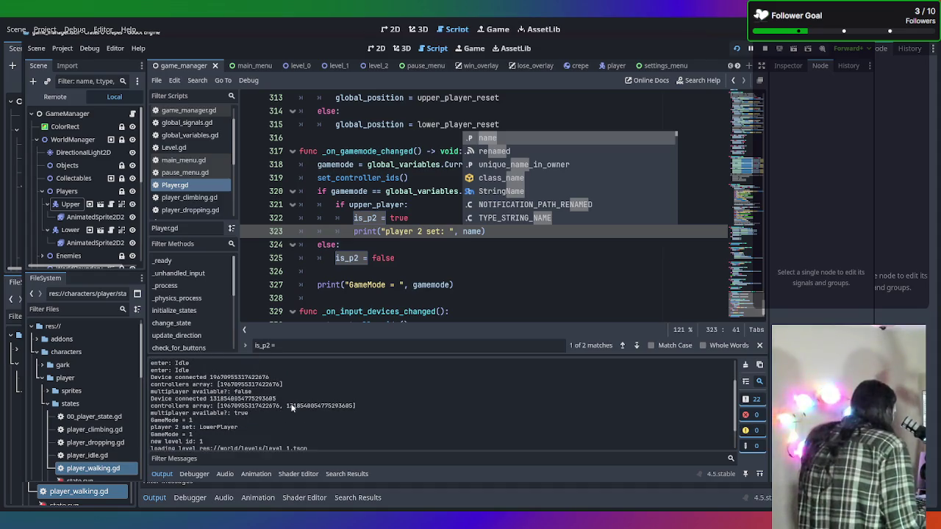
drag(238, 427, 152, 427)
scroll(251, 429, down, 1)
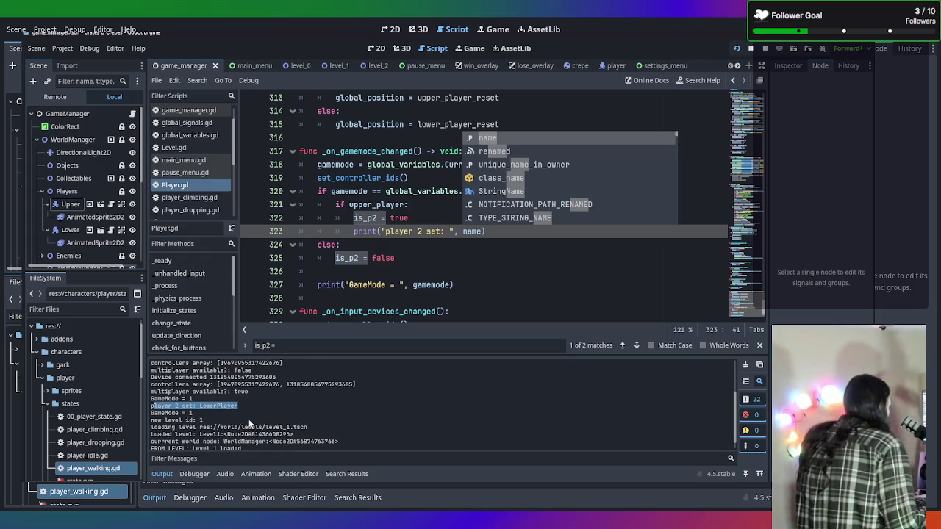
click(474, 254)
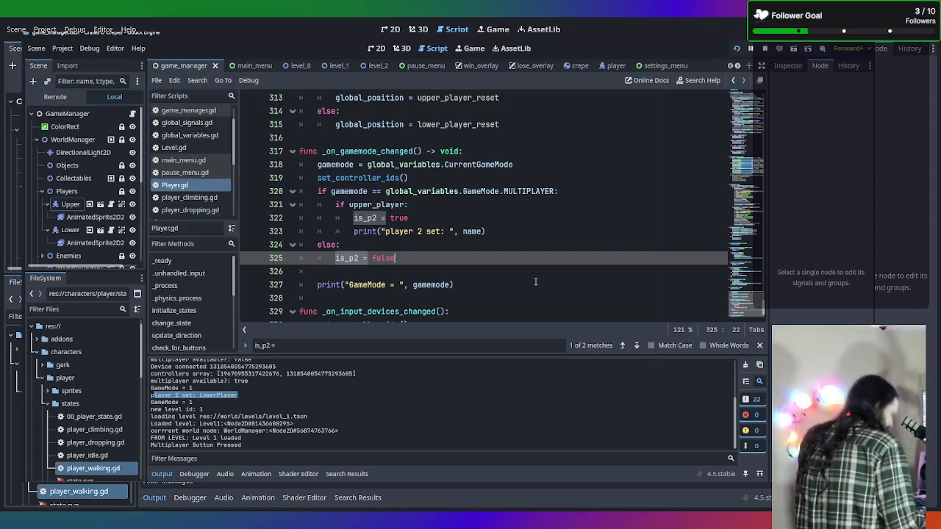
key(ctrl+shift+f)
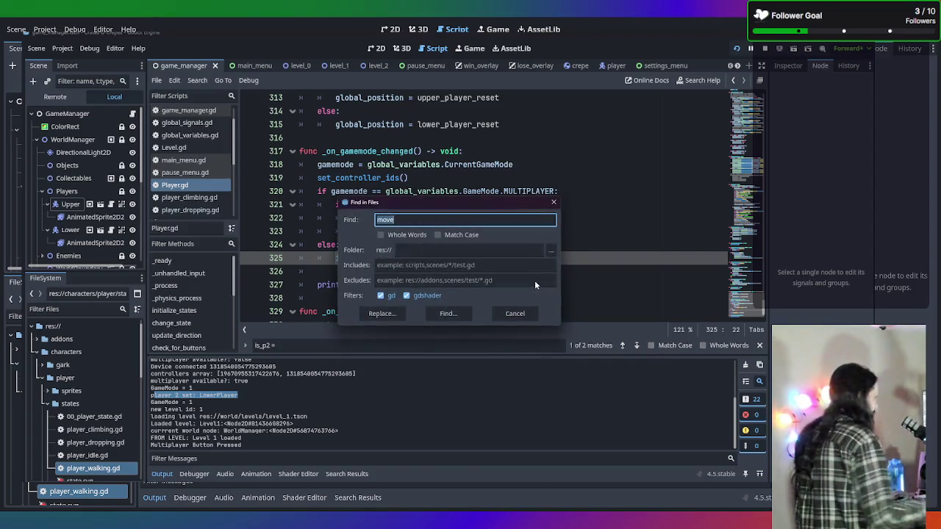
Step: Search the project for $LowerPlayer and jump to its Level.gd matches on lines 26 and 25
text($)
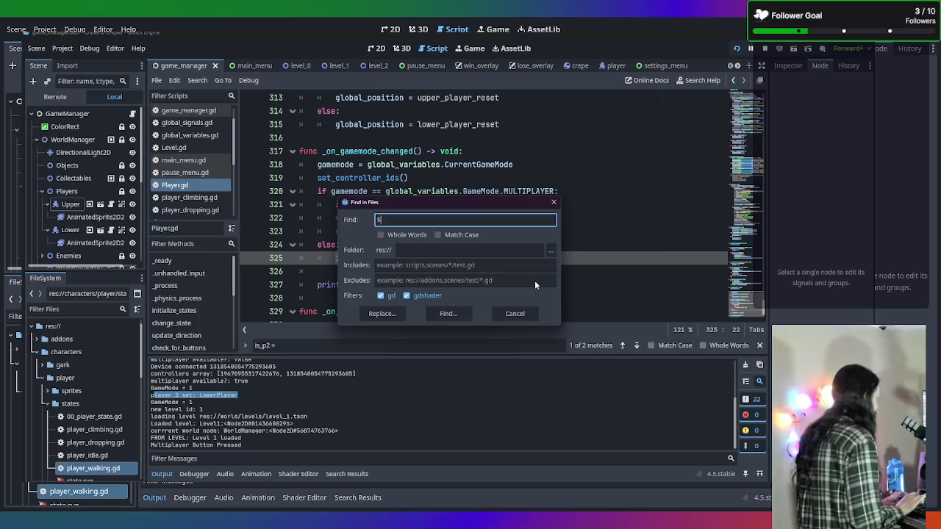
text(LowerPlayer)
key(Return)
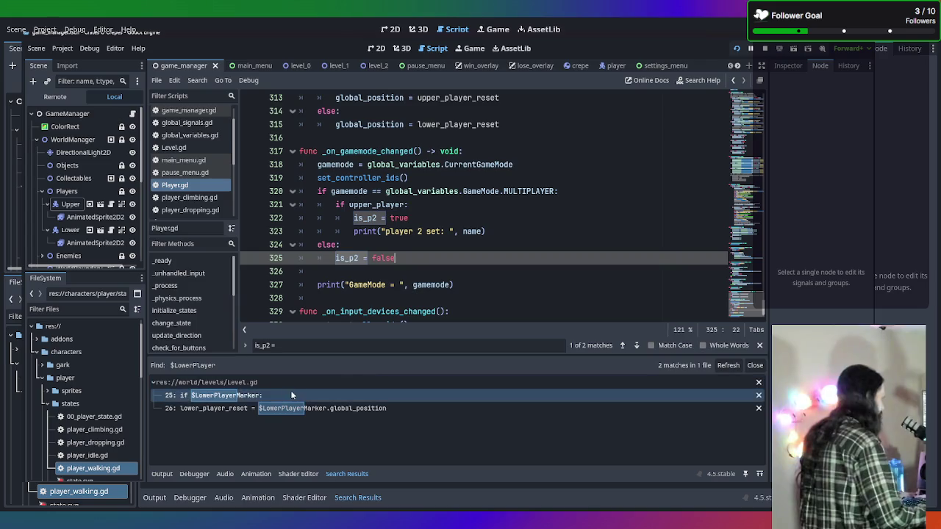
click(283, 408)
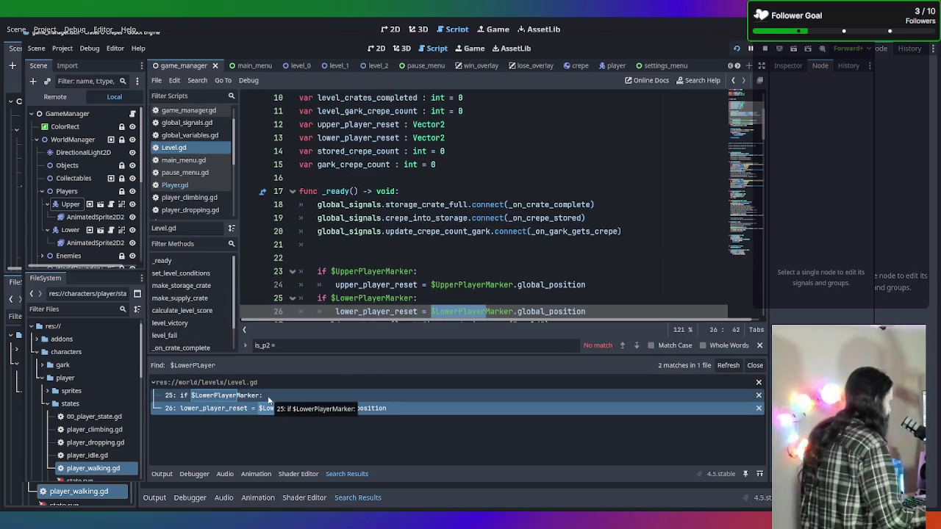
click(268, 398)
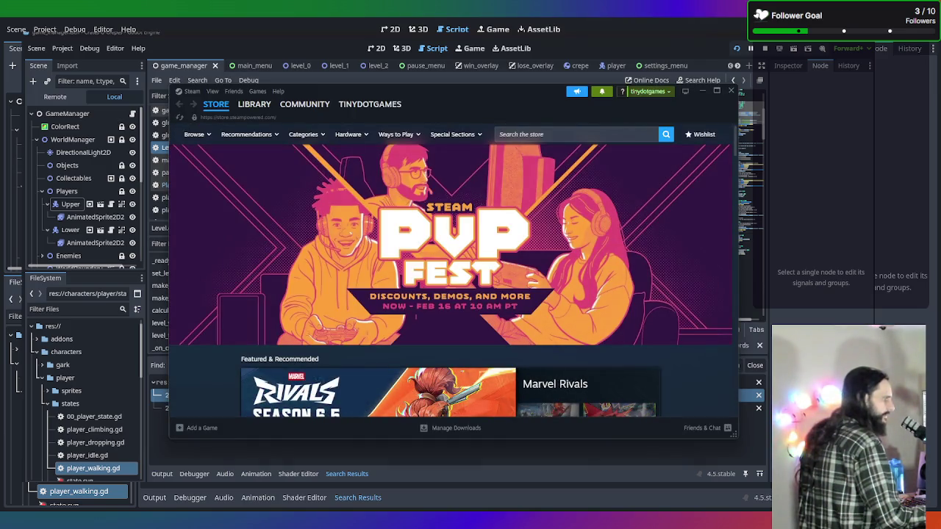
key(alt+Tab)
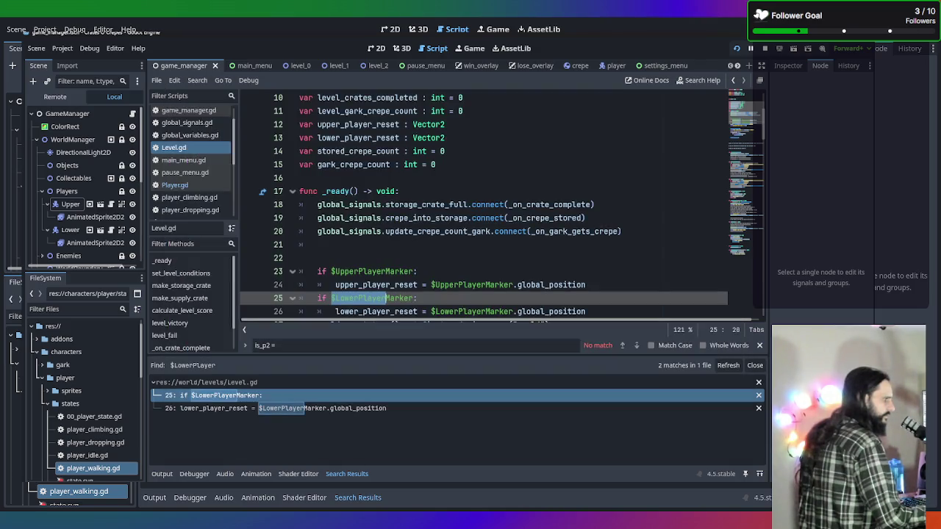